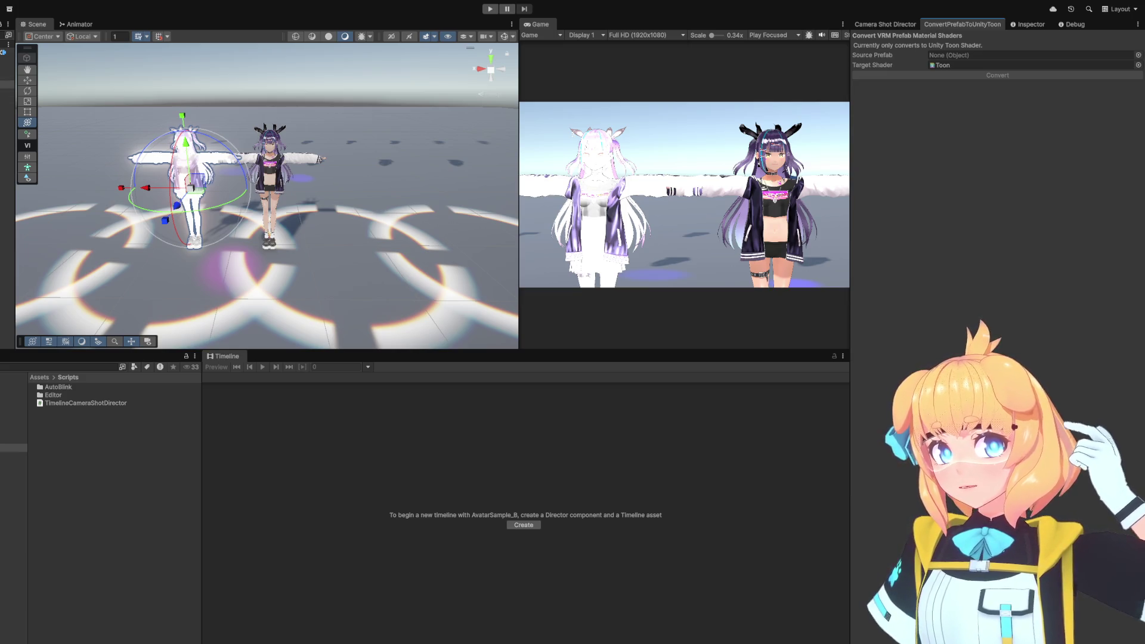
Browse the Example Models avatars and make AvatarSample_A the converter's Source Prefab.
{"action": "left_click", "coordinate": [13, 400]}
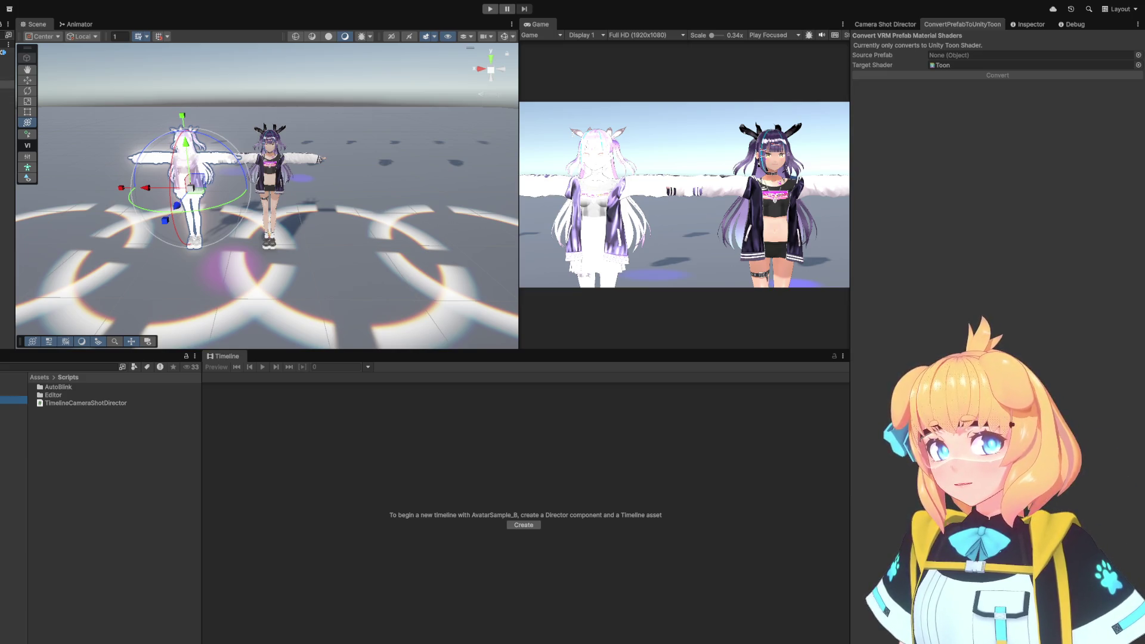
{"action": "double_click", "coordinate": [55, 388]}
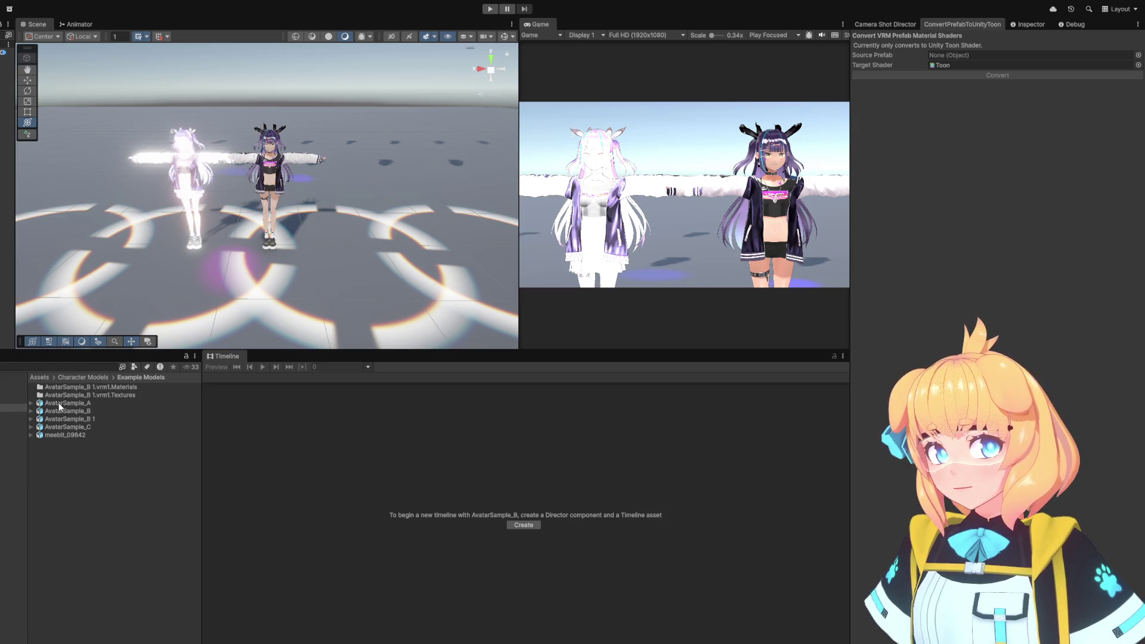
{"action": "left_click", "coordinate": [59, 404]}
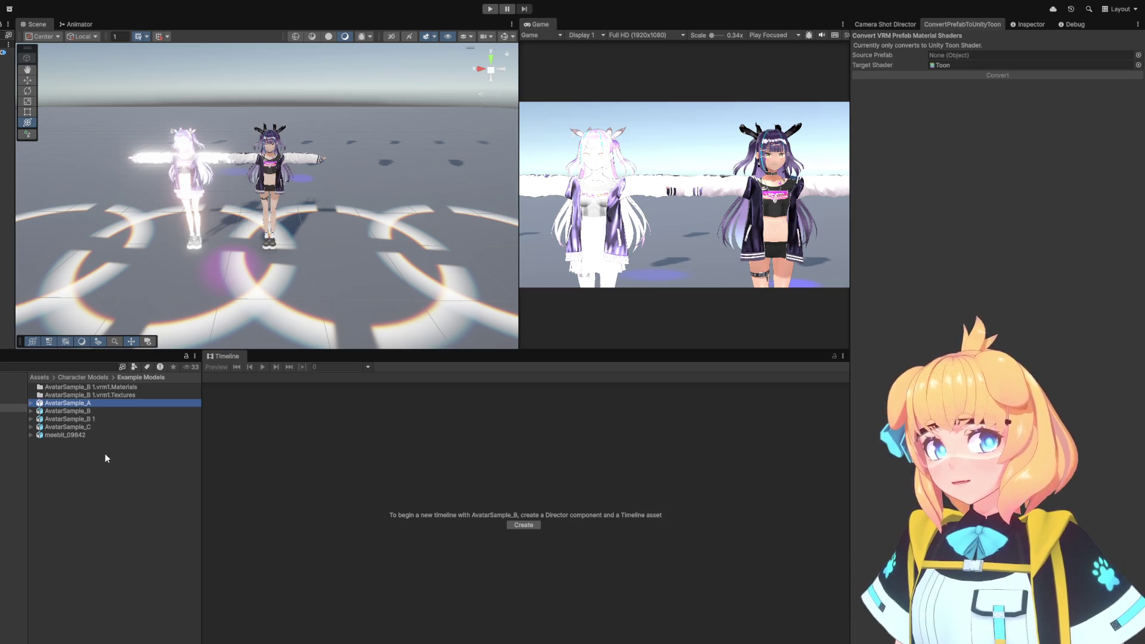
{"action": "left_click", "coordinate": [80, 435]}
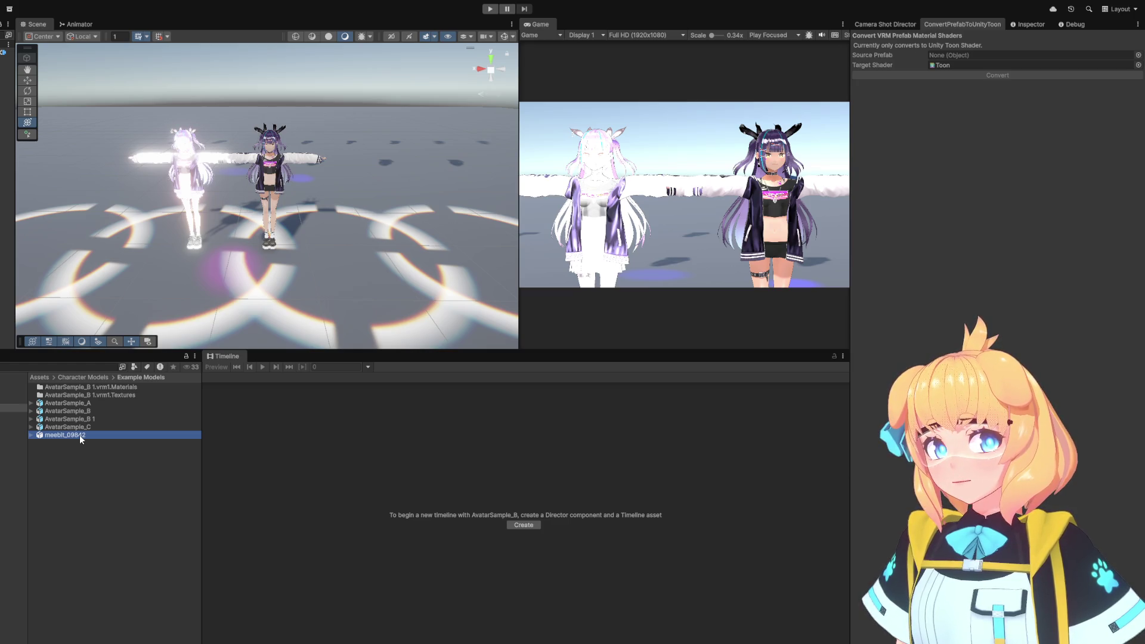
{"action": "left_click", "coordinate": [87, 419]}
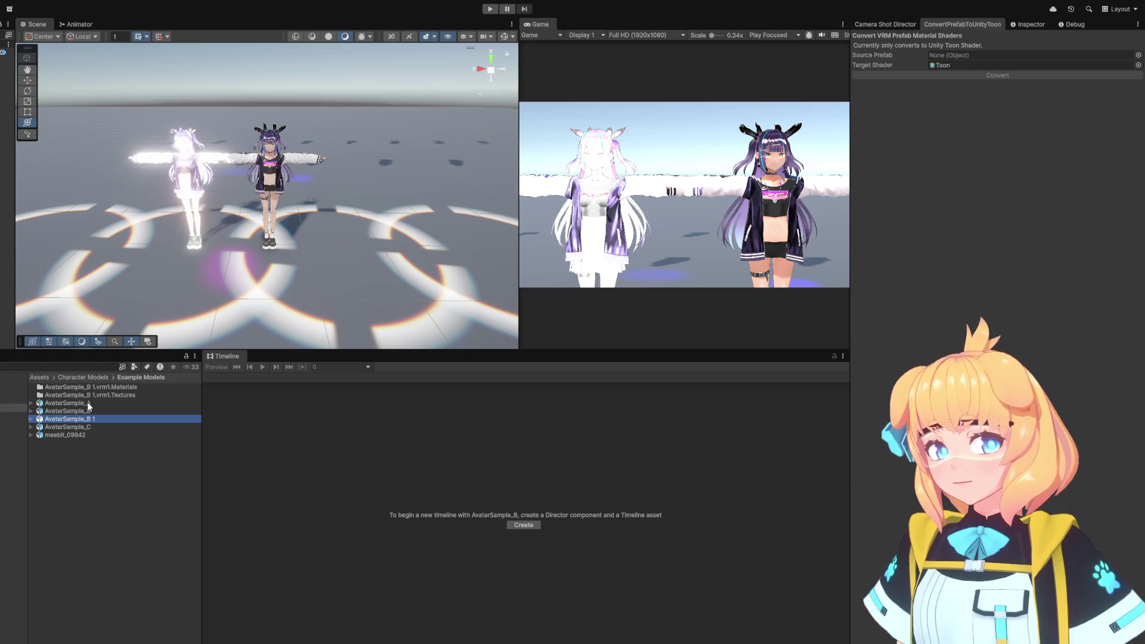
{"action": "left_click", "coordinate": [87, 403]}
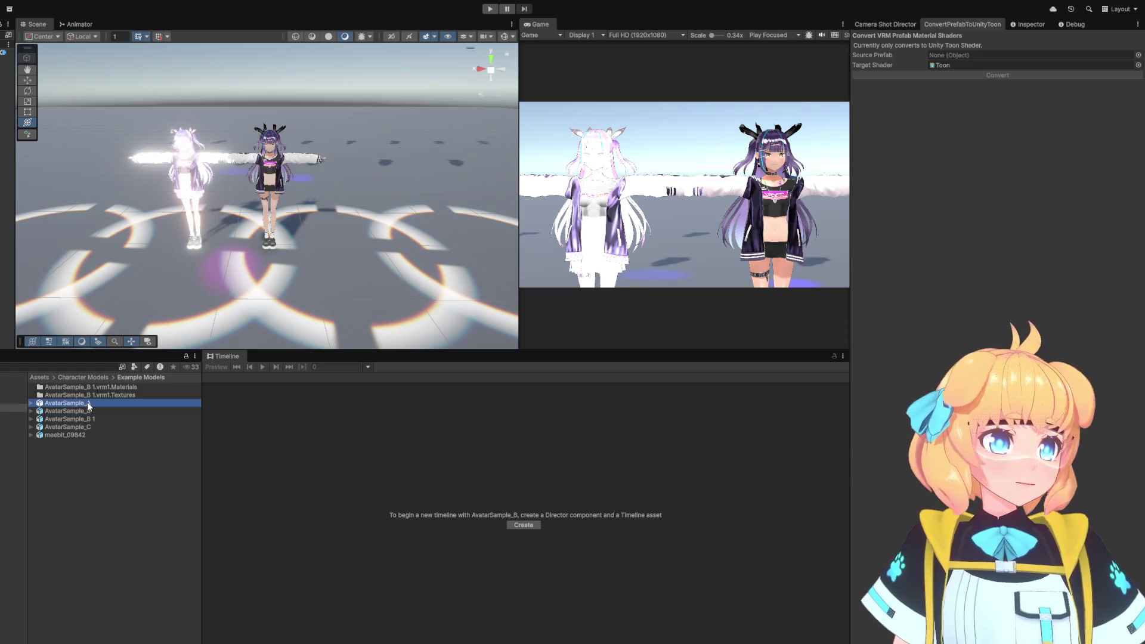
{"action": "left_click_drag", "start_coordinate": [87, 402], "coordinate": [968, 56]}
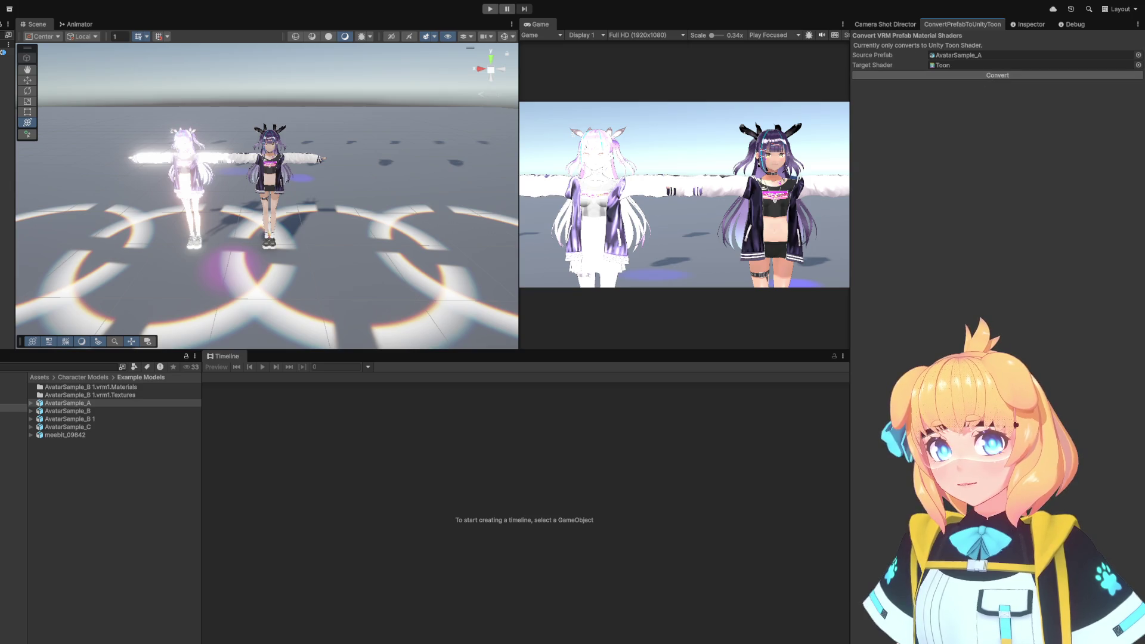
Drop AvatarSample_A onto the stage and convert it into an AvatarSample_A_UnityToon prefab.
{"action": "left_click", "coordinate": [58, 405]}
{"action": "left_click_drag", "start_coordinate": [58, 405], "coordinate": [192, 196]}
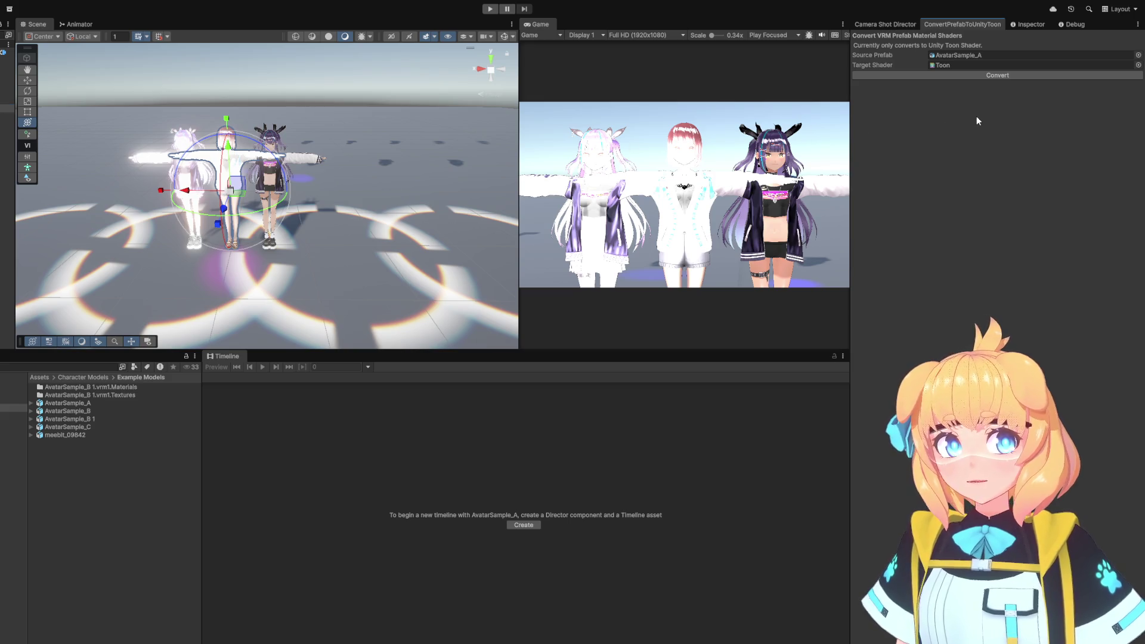
{"action": "left_click", "coordinate": [989, 77]}
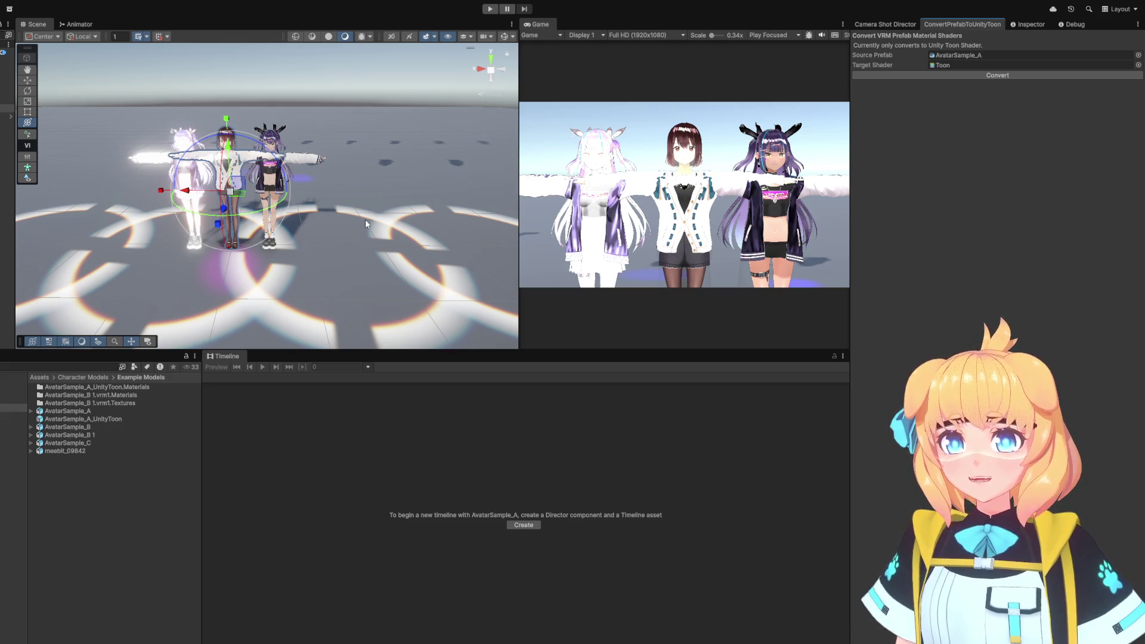
{"action": "scroll", "coordinate": [186, 196], "scroll_direction": "up", "scroll_amount": 5}
Frame the avatars and move the middle avatar forward toward the camera.
{"action": "key", "text": "f"}
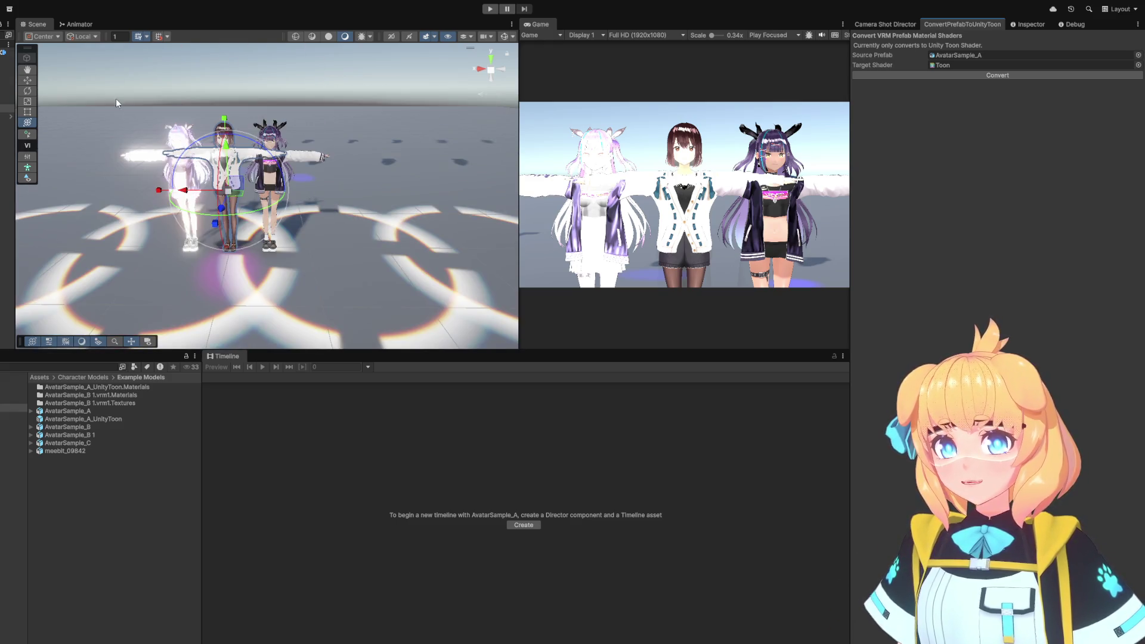
{"action": "left_click_drag", "start_coordinate": [209, 156], "coordinate": [238, 153]}
{"action": "key", "text": "w"}
{"action": "mouse_move", "coordinate": [253, 204]}
{"action": "left_mouse_down"}
{"action": "mouse_move", "coordinate": [270, 229]}
{"action": "mouse_move", "coordinate": [331, 210]}
{"action": "left_mouse_up"}
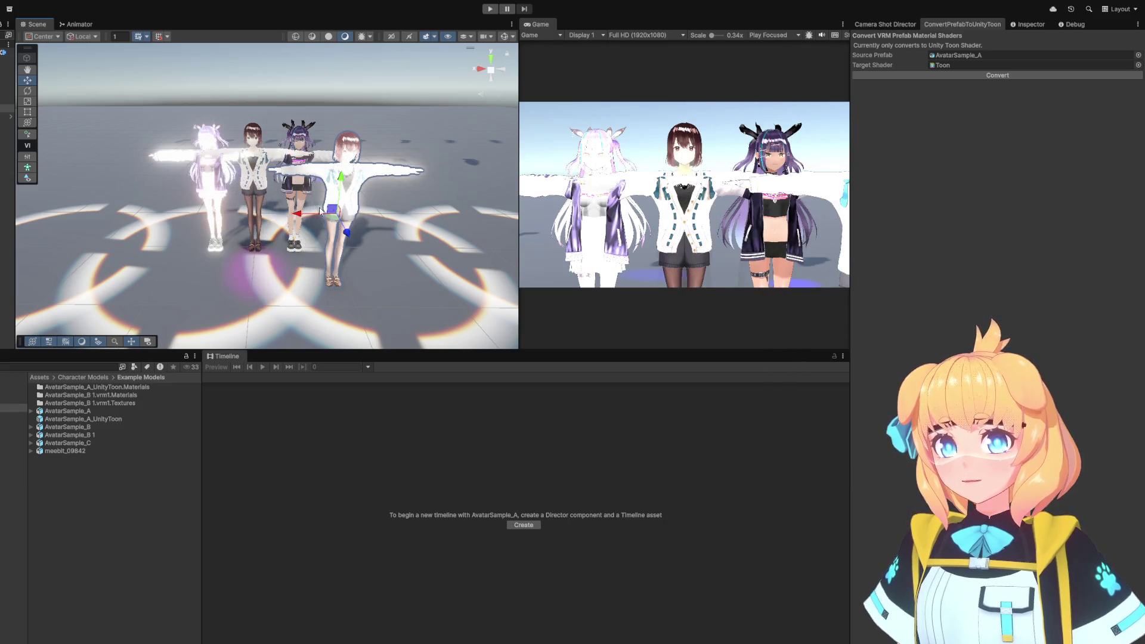
{"action": "left_click", "coordinate": [252, 173]}
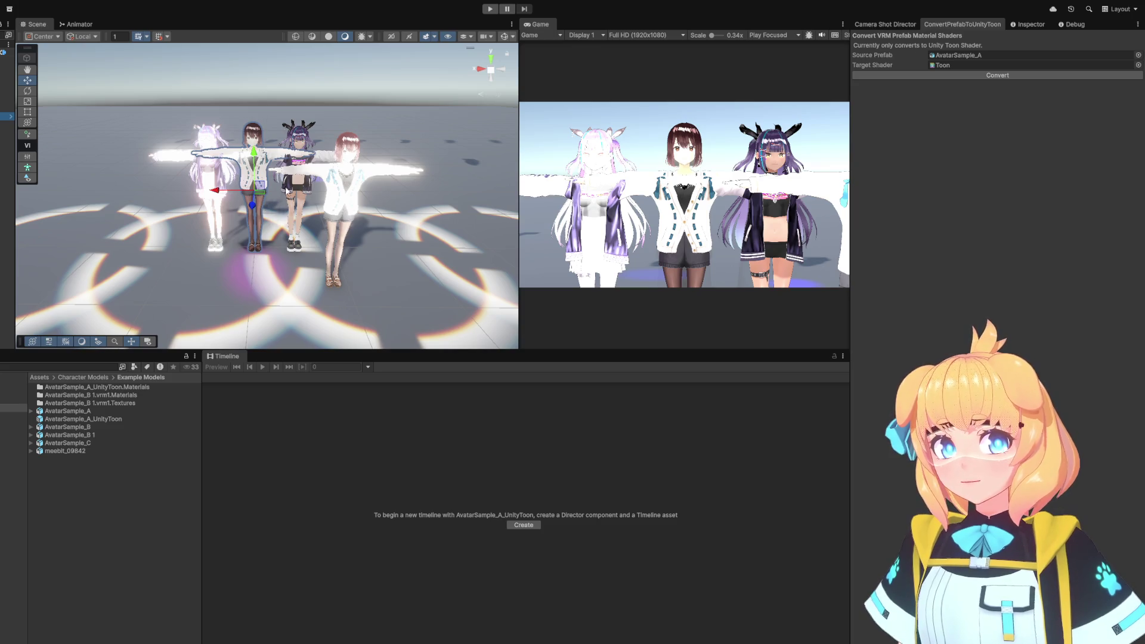
{"action": "left_click", "coordinate": [255, 214]}
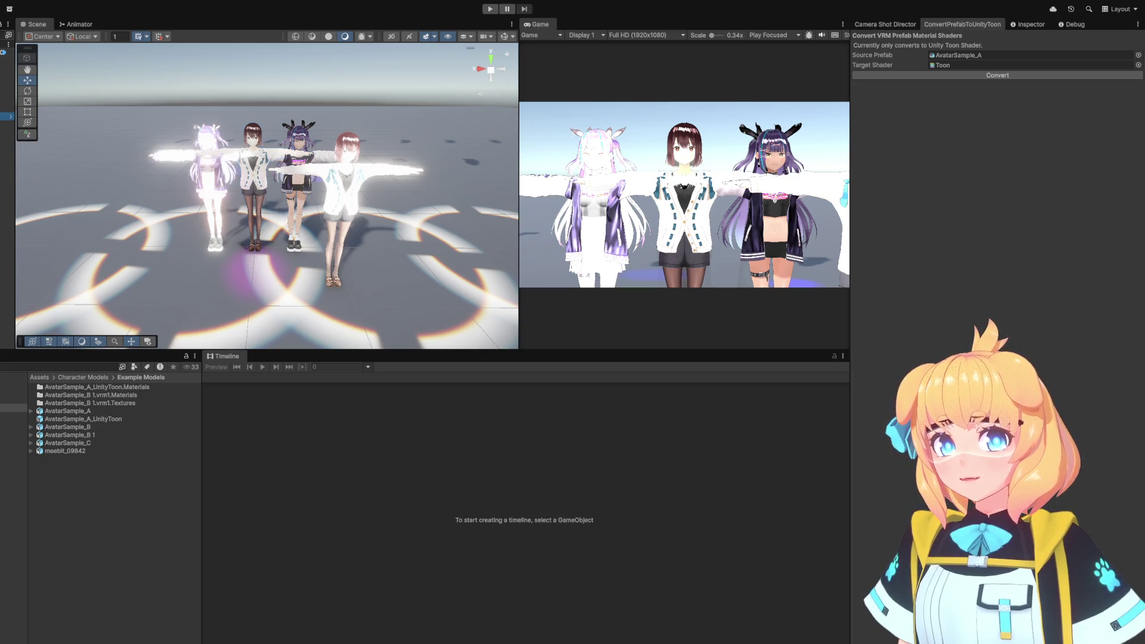
Shift the brown-haired avatar left and the glowing avatar beside the purple-haired one.
{"action": "left_click", "coordinate": [261, 199]}
{"action": "mouse_move", "coordinate": [264, 201]}
{"action": "left_mouse_down"}
{"action": "mouse_move", "coordinate": [200, 213]}
{"action": "mouse_move", "coordinate": [269, 210]}
{"action": "mouse_move", "coordinate": [233, 209]}
{"action": "left_mouse_up"}
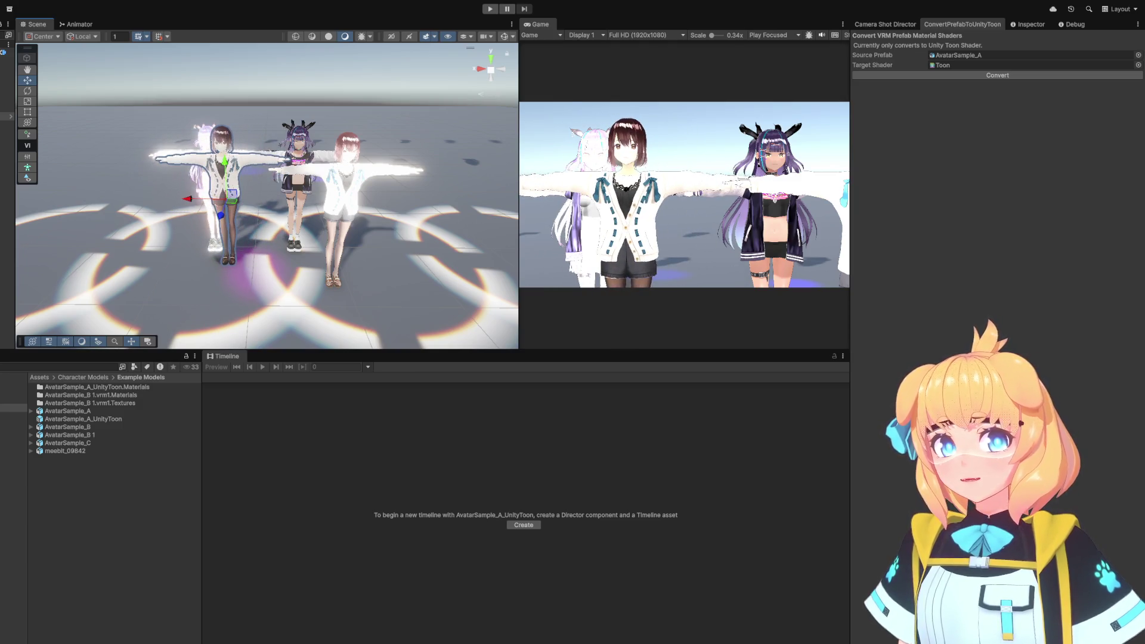
{"action": "left_click", "coordinate": [340, 203]}
{"action": "mouse_move", "coordinate": [332, 213]}
{"action": "left_mouse_down"}
{"action": "mouse_move", "coordinate": [293, 208]}
{"action": "mouse_move", "coordinate": [262, 244]}
{"action": "mouse_move", "coordinate": [267, 173]}
{"action": "mouse_move", "coordinate": [292, 213]}
{"action": "mouse_move", "coordinate": [332, 242]}
{"action": "mouse_move", "coordinate": [412, 209]}
{"action": "mouse_move", "coordinate": [262, 191]}
{"action": "mouse_move", "coordinate": [268, 236]}
{"action": "mouse_move", "coordinate": [278, 171]}
{"action": "mouse_move", "coordinate": [269, 229]}
{"action": "left_mouse_up"}
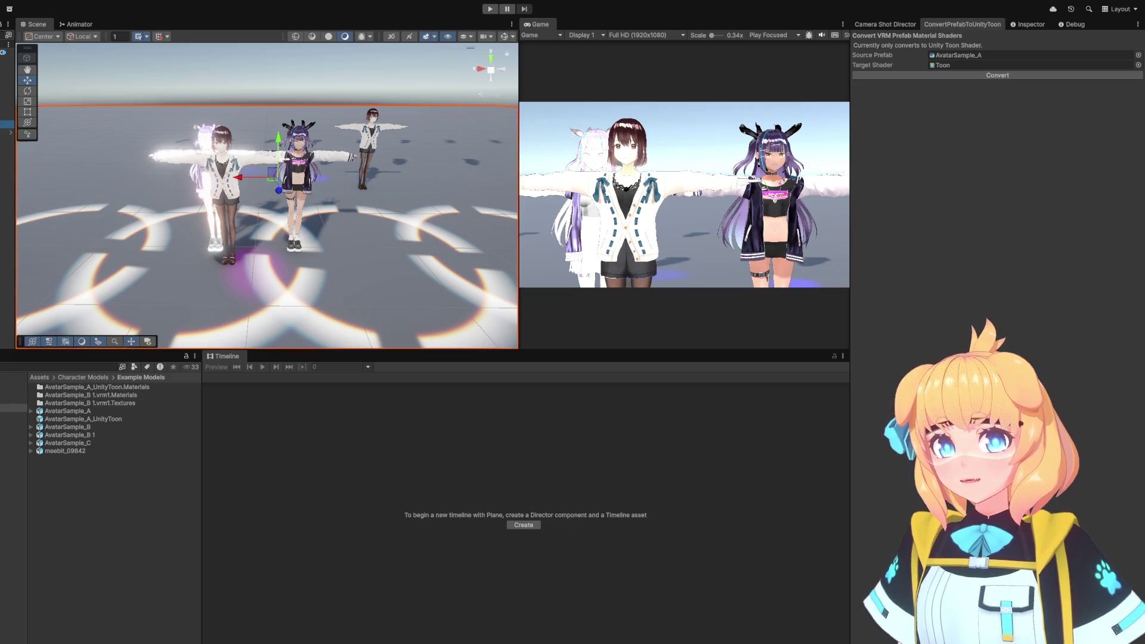
Frame the Universe_MovingBeamLight group and nudge one beam light left and down.
{"action": "left_click", "coordinate": [7, 147]}
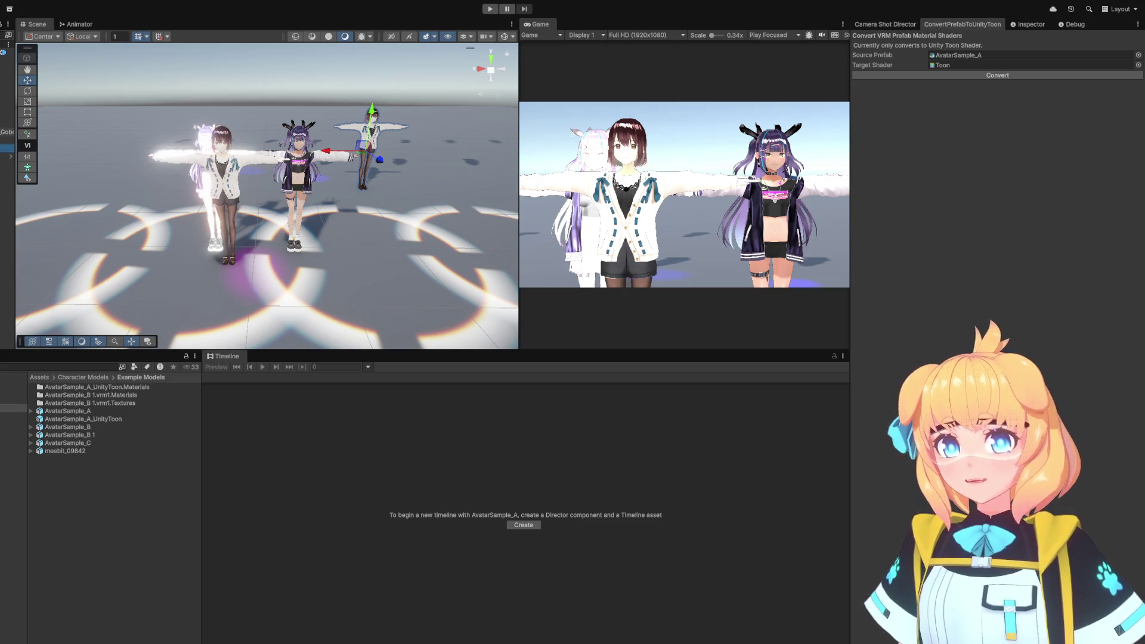
{"action": "left_click", "coordinate": [8, 124]}
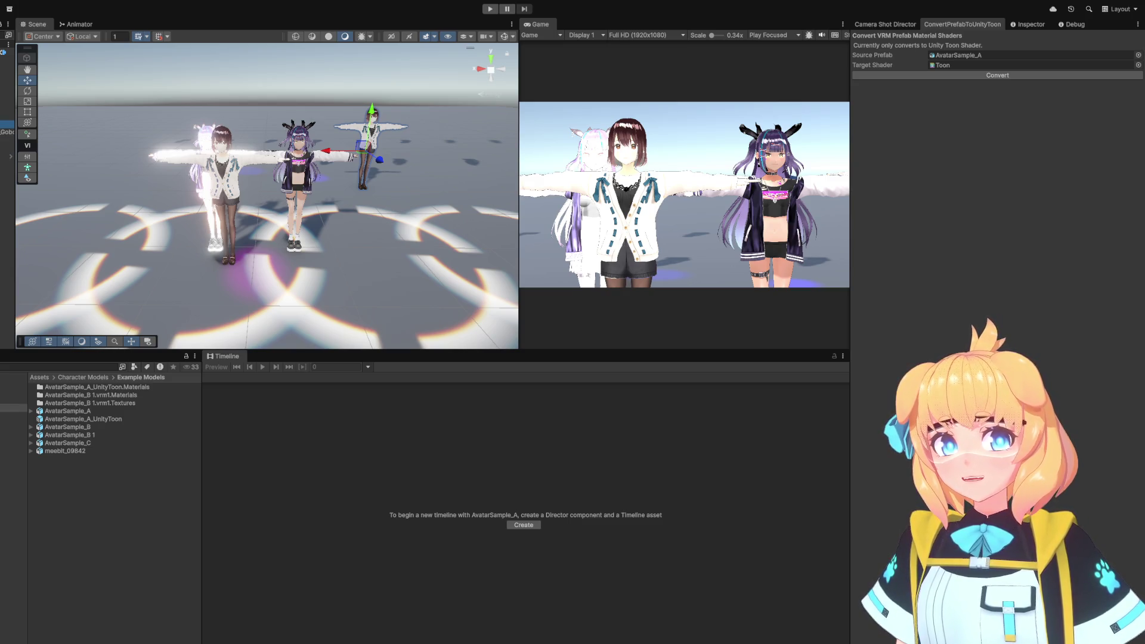
{"action": "key", "text": "f"}
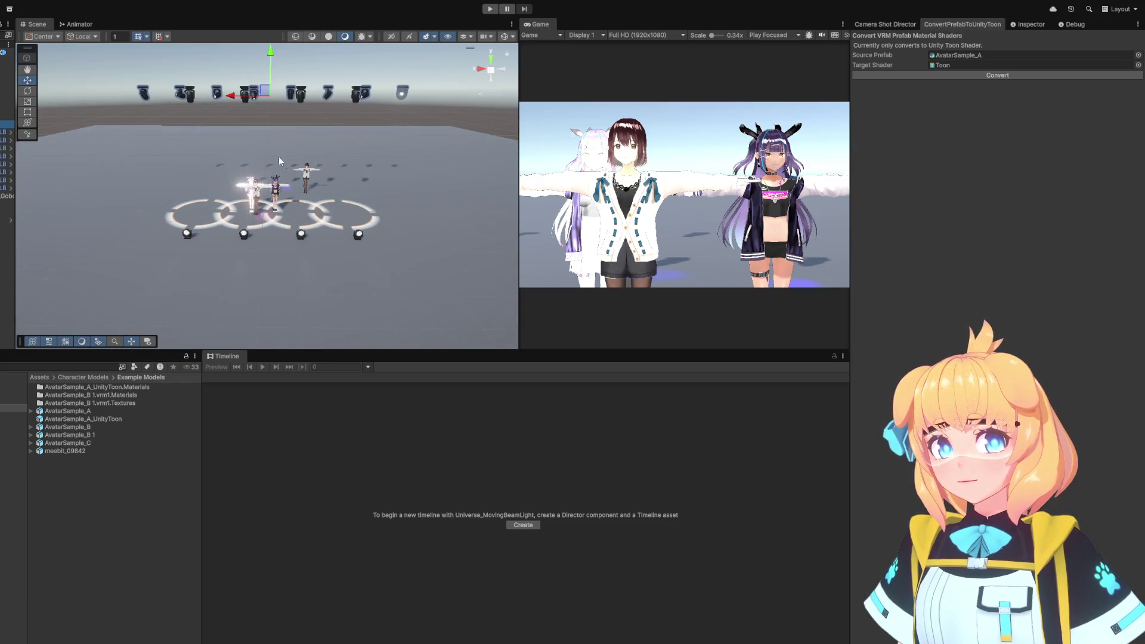
{"action": "key", "text": "f"}
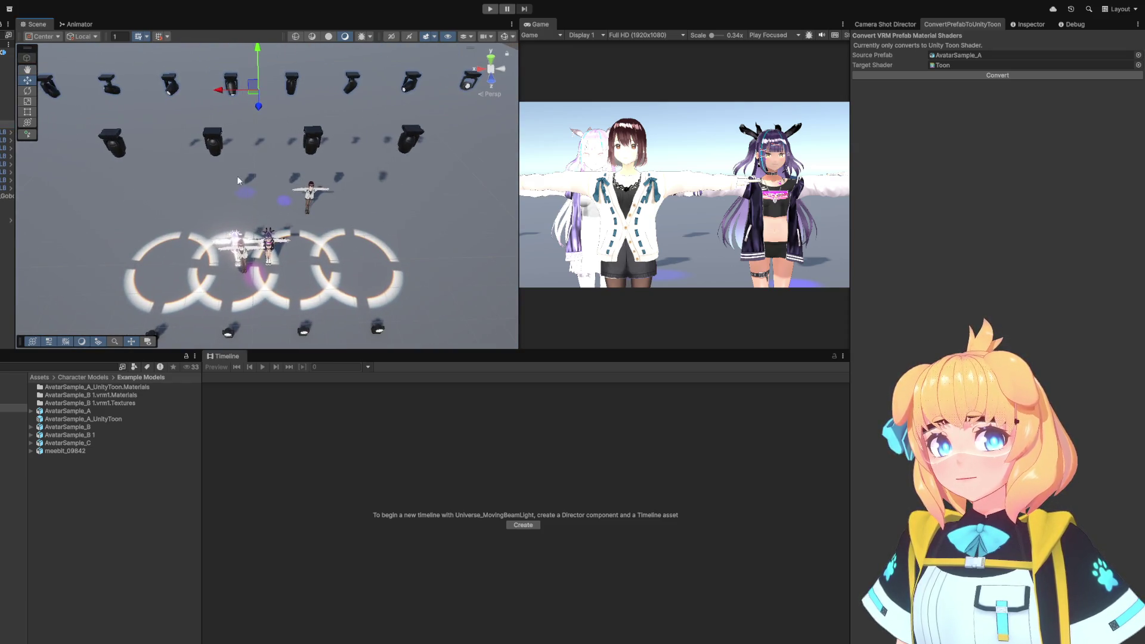
{"action": "left_click", "coordinate": [217, 145]}
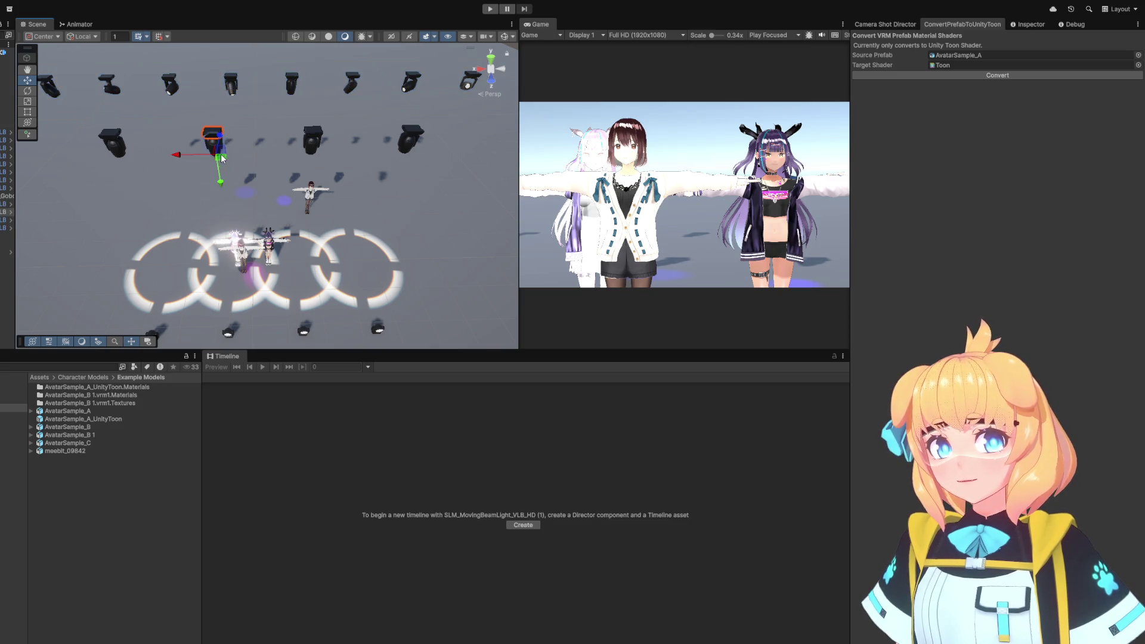
{"action": "mouse_move", "coordinate": [219, 139]}
{"action": "left_mouse_down"}
{"action": "mouse_move", "coordinate": [178, 150]}
{"action": "mouse_move", "coordinate": [222, 147]}
{"action": "left_mouse_up"}
Frame SLM_MovingBeamLight_VLB_HD (1) and select its Spot Light.
{"action": "key", "text": "Down"}
{"action": "key", "text": "f"}
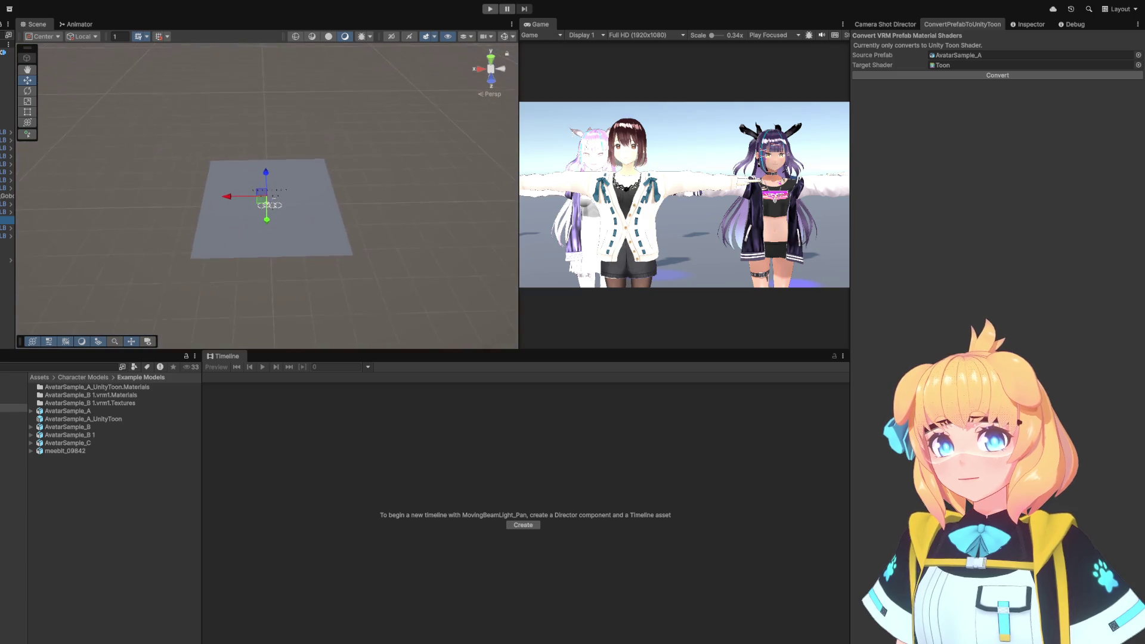
{"action": "left_click", "coordinate": [7, 212]}
{"action": "key", "text": "f"}
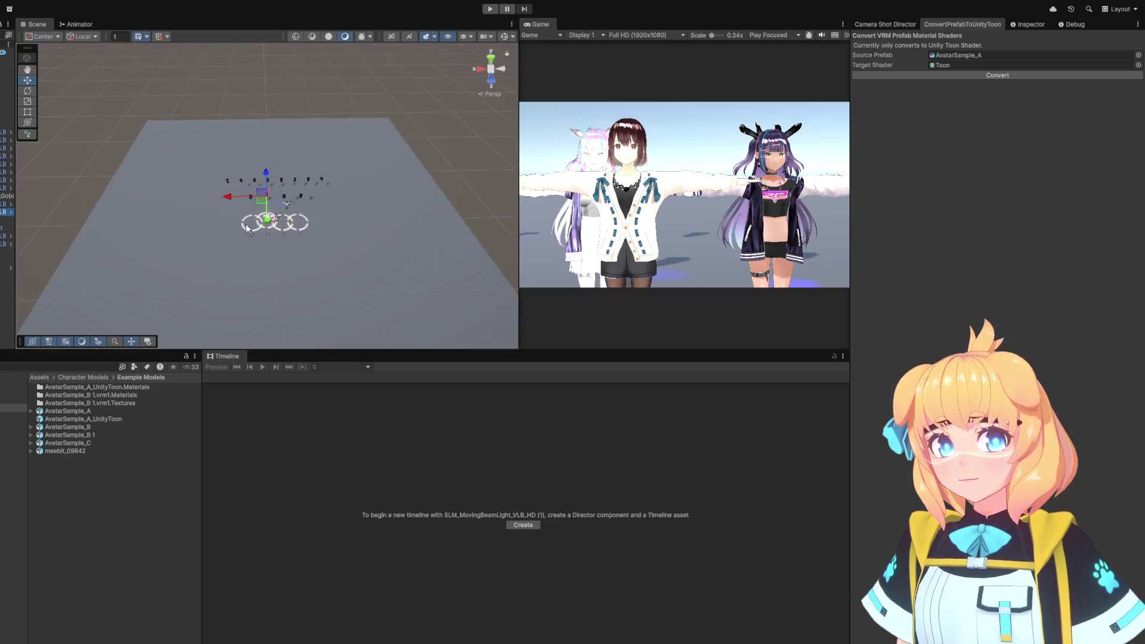
{"action": "scroll", "coordinate": [247, 227], "scroll_direction": "up", "scroll_amount": 10}
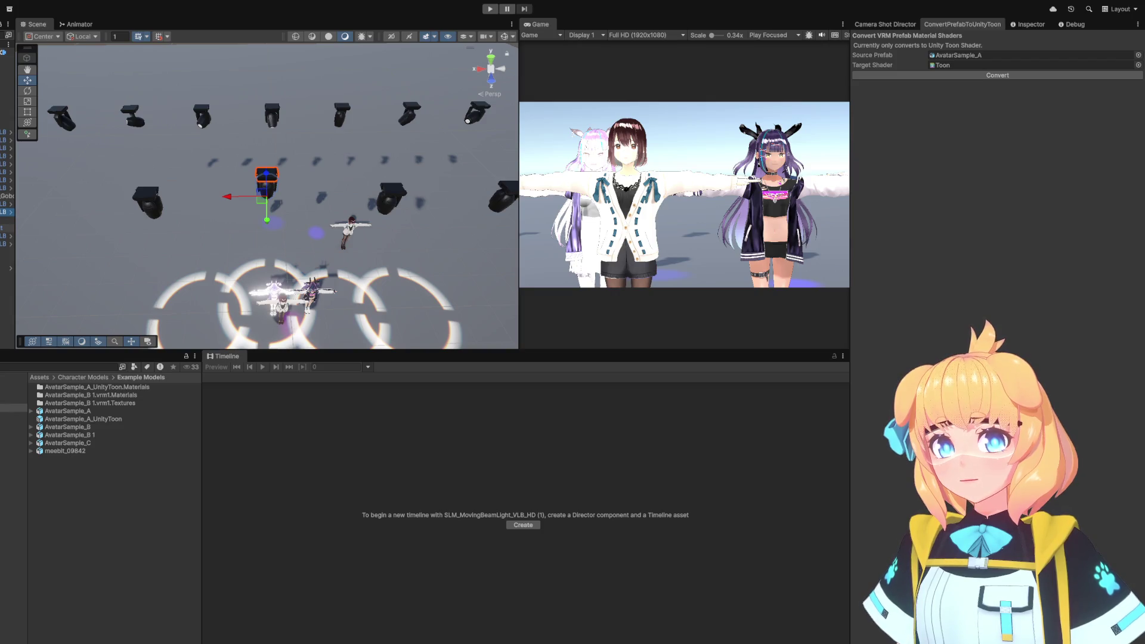
{"action": "left_click", "coordinate": [8, 244]}
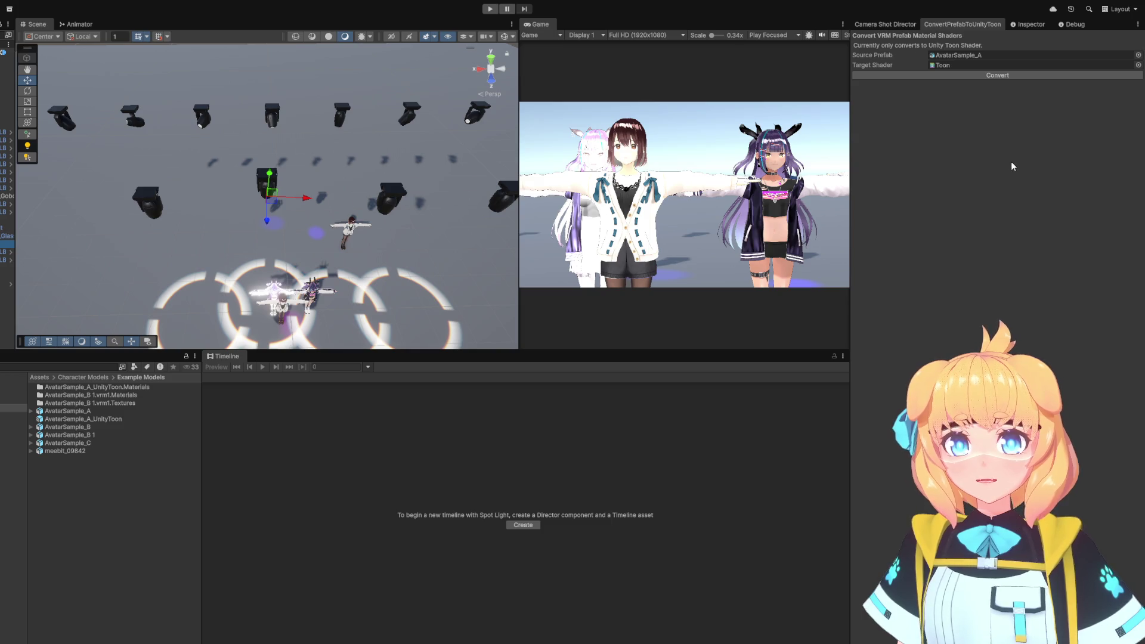
Set the Spot Light's intensity to 20, after trying 50 and 10.
{"action": "left_click", "coordinate": [1028, 24]}
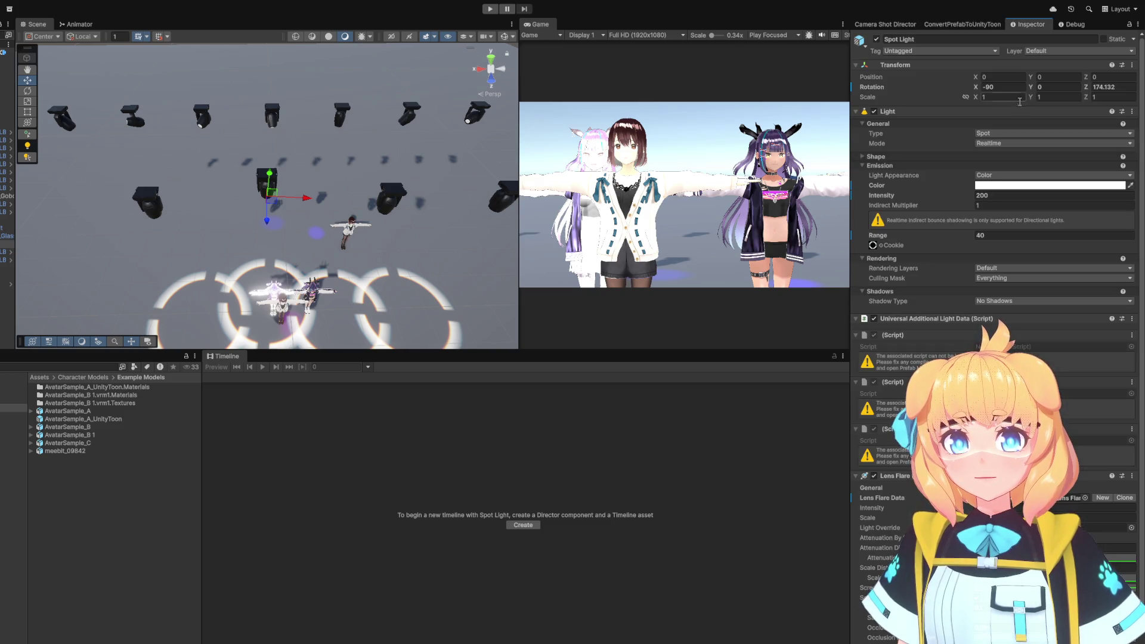
{"action": "left_click", "coordinate": [983, 195]}
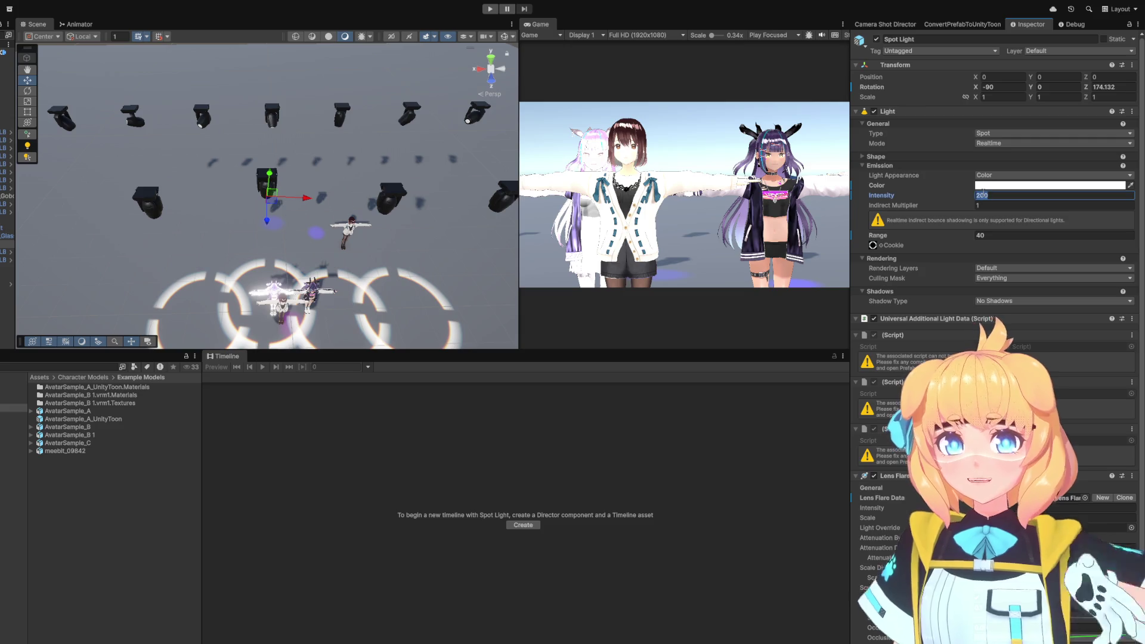
{"action": "type", "text": "50"}
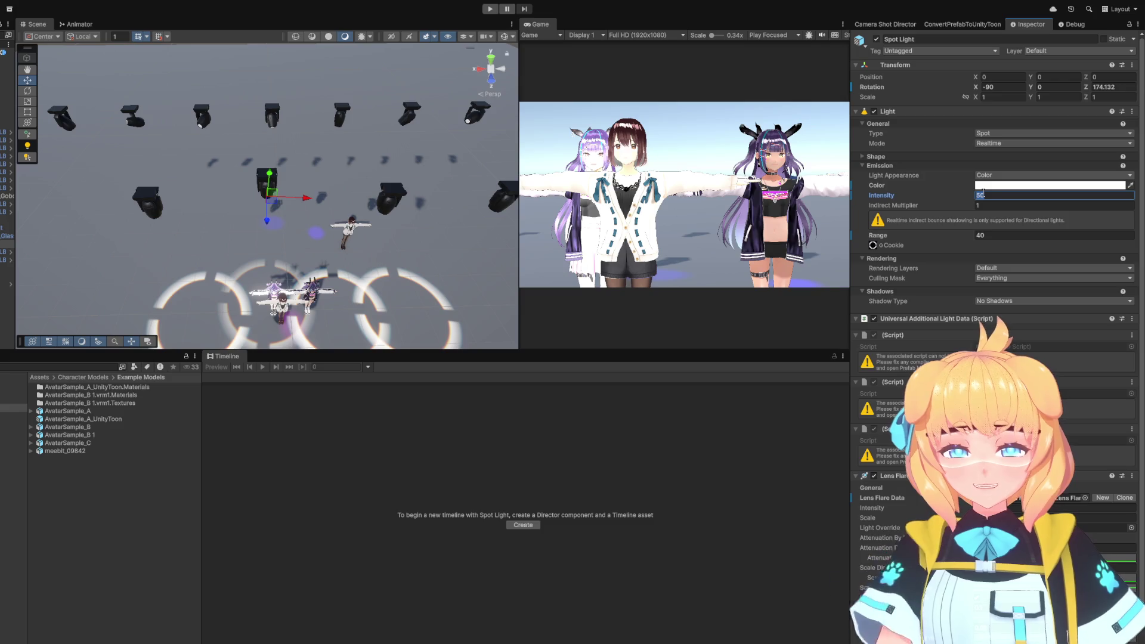
{"action": "key", "text": "BackSpace"}
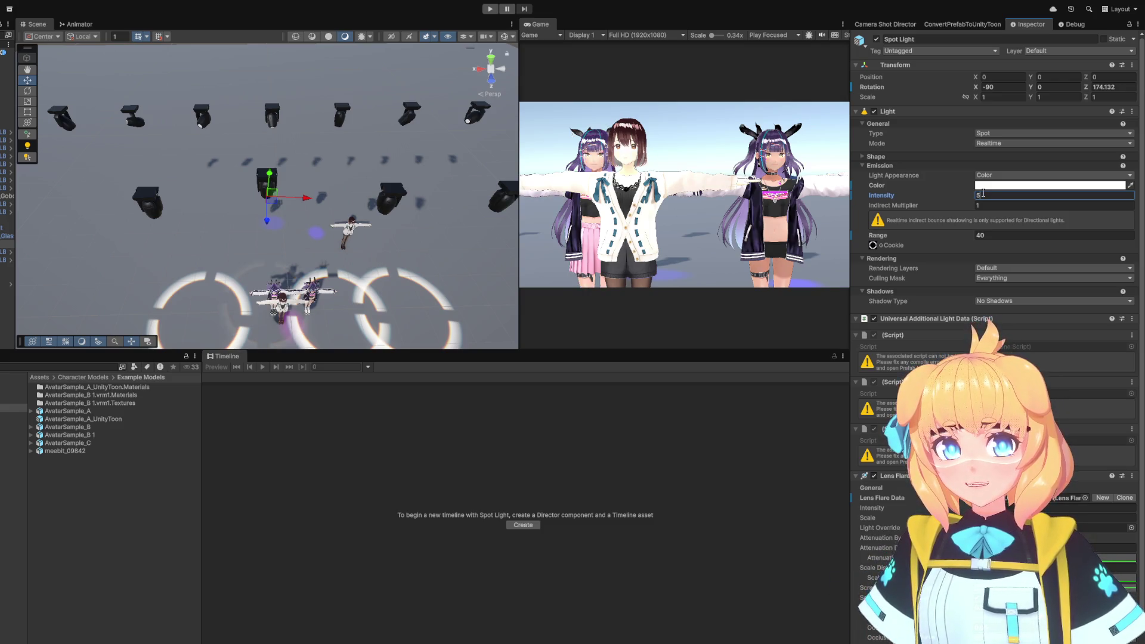
{"action": "key", "text": "BackSpace"}
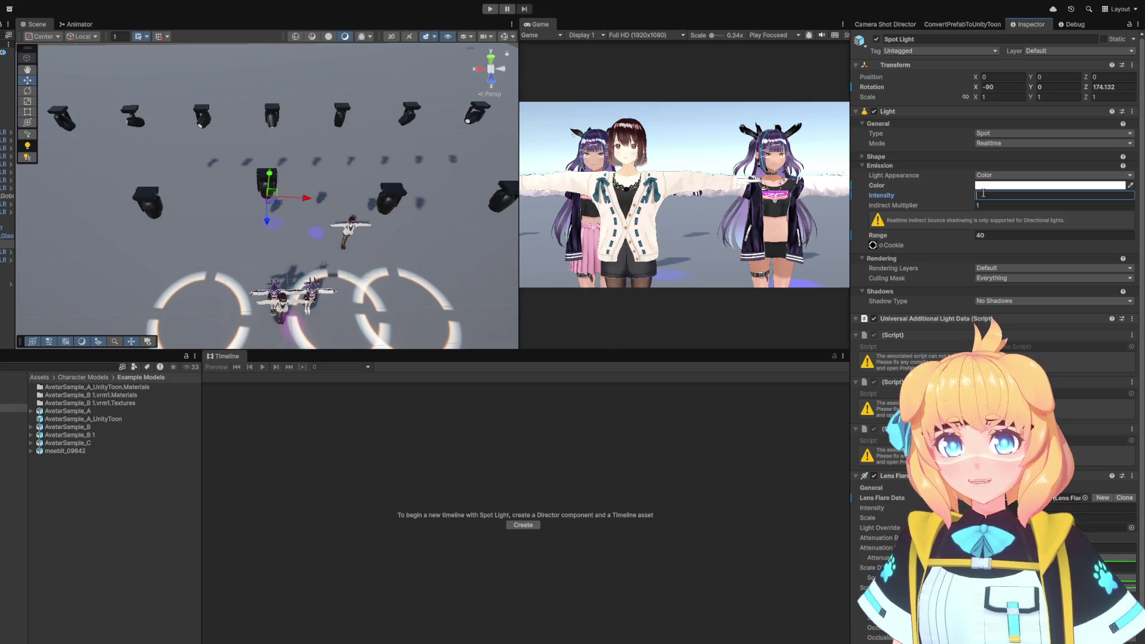
{"action": "key", "text": "BackSpace"}
{"action": "type", "text": "10"}
{"action": "key", "text": "BackSpace"}
{"action": "key", "text": "BackSpace"}
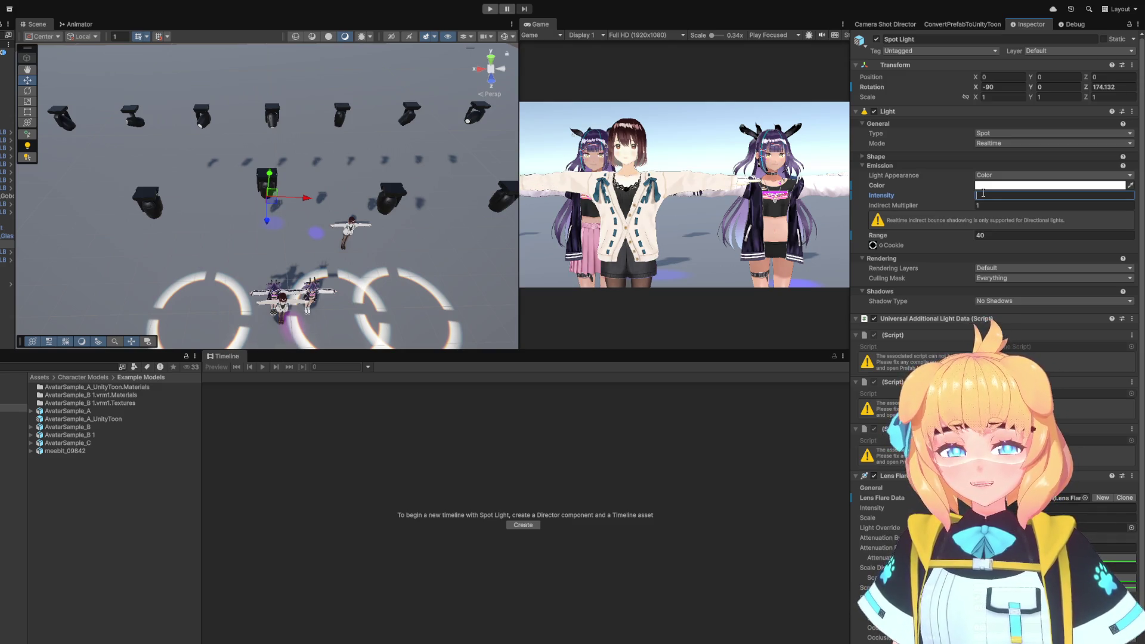
{"action": "type", "text": "20"}
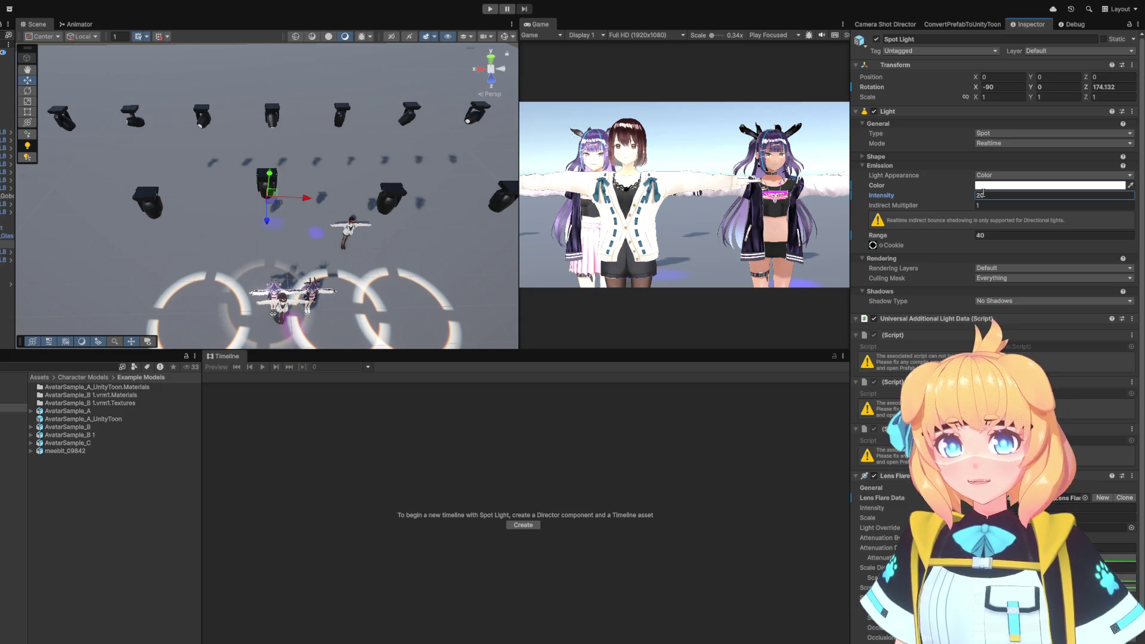
Orbit and zoom the Scene view down to eye level with the avatars.
{"action": "scroll", "coordinate": [406, 251], "scroll_direction": "up", "scroll_amount": 3}
{"action": "mouse_move", "coordinate": [409, 200]}
{"action": "left_mouse_down"}
{"action": "mouse_move", "coordinate": [421, 259]}
{"action": "mouse_move", "coordinate": [382, 123]}
{"action": "left_mouse_up"}
{"action": "scroll", "coordinate": [332, 258], "scroll_direction": "down", "scroll_amount": 5}
{"action": "scroll", "coordinate": [355, 240], "scroll_direction": "up", "scroll_amount": 5}
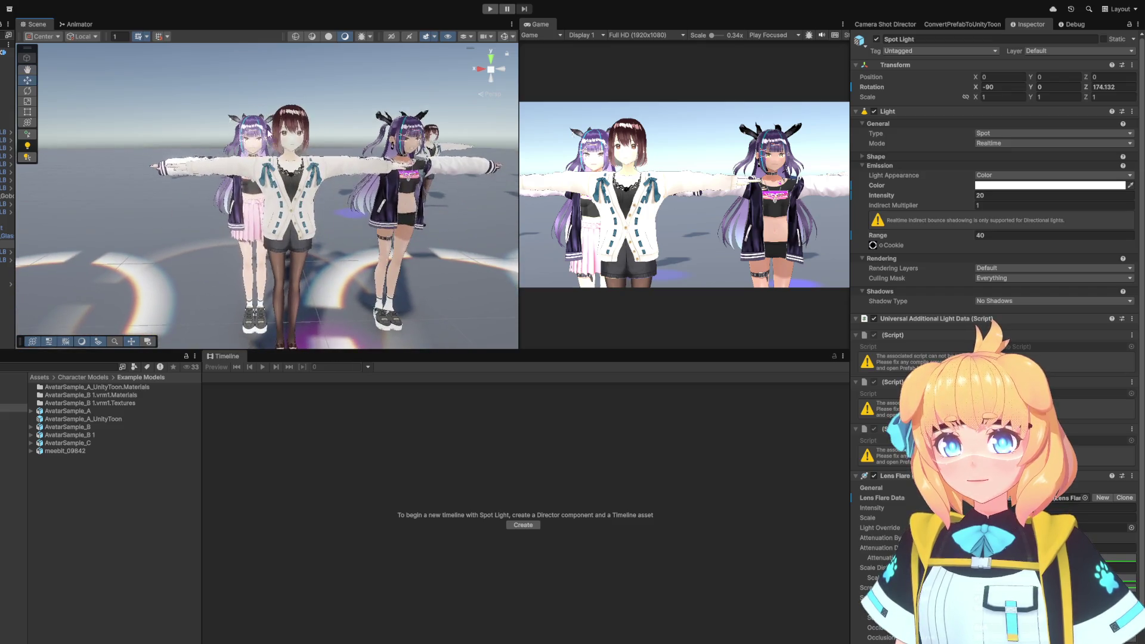
{"action": "scroll", "coordinate": [270, 150], "scroll_direction": "up", "scroll_amount": 2}
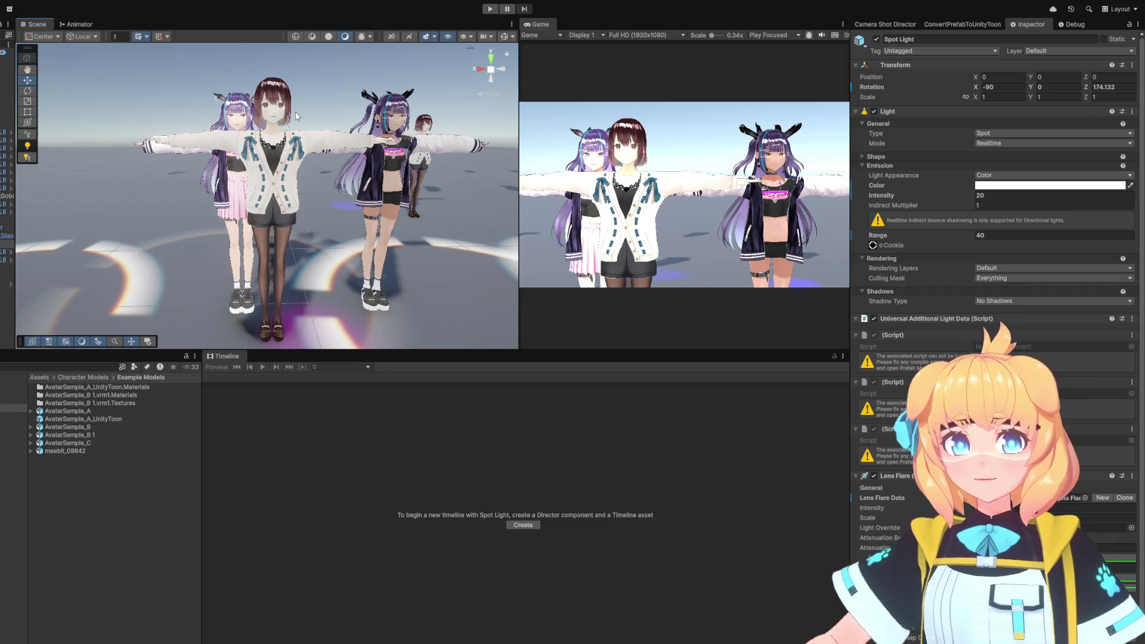
{"action": "scroll", "coordinate": [853, 122], "scroll_direction": "down", "scroll_amount": 1}
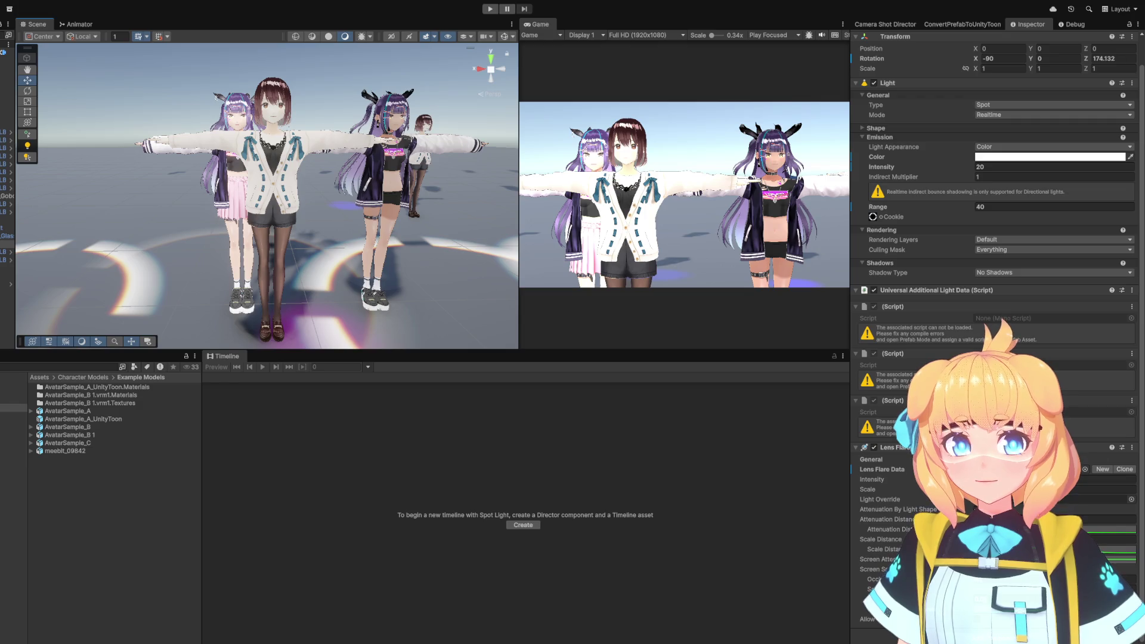
{"action": "scroll", "coordinate": [993, 179], "scroll_direction": "up", "scroll_amount": 1}
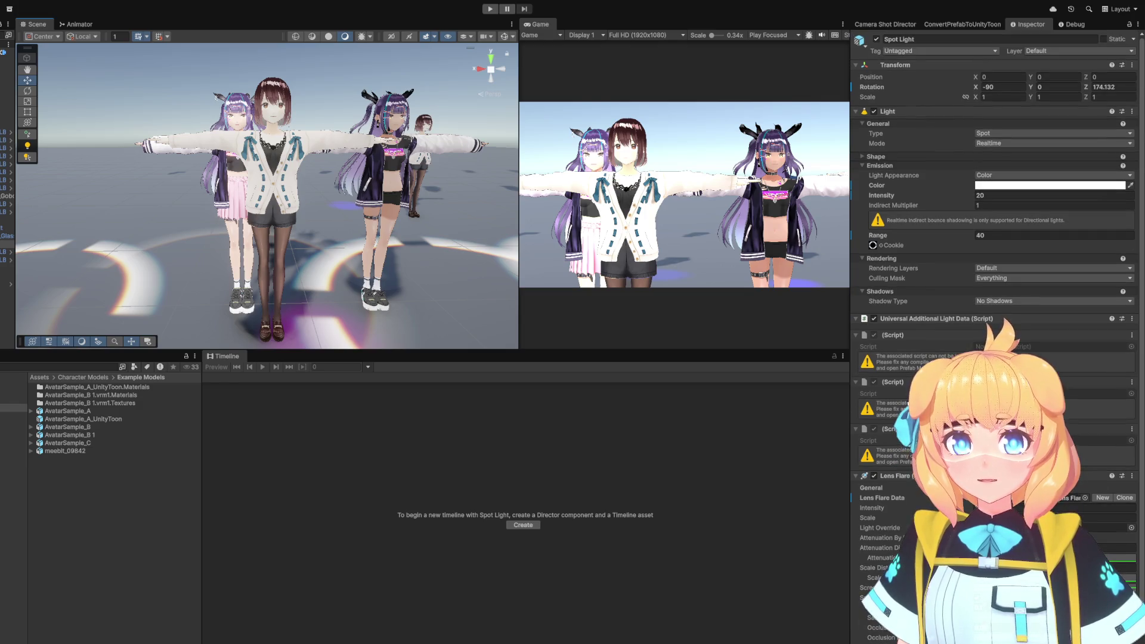
{"action": "scroll", "coordinate": [994, 179], "scroll_direction": "down", "scroll_amount": 1}
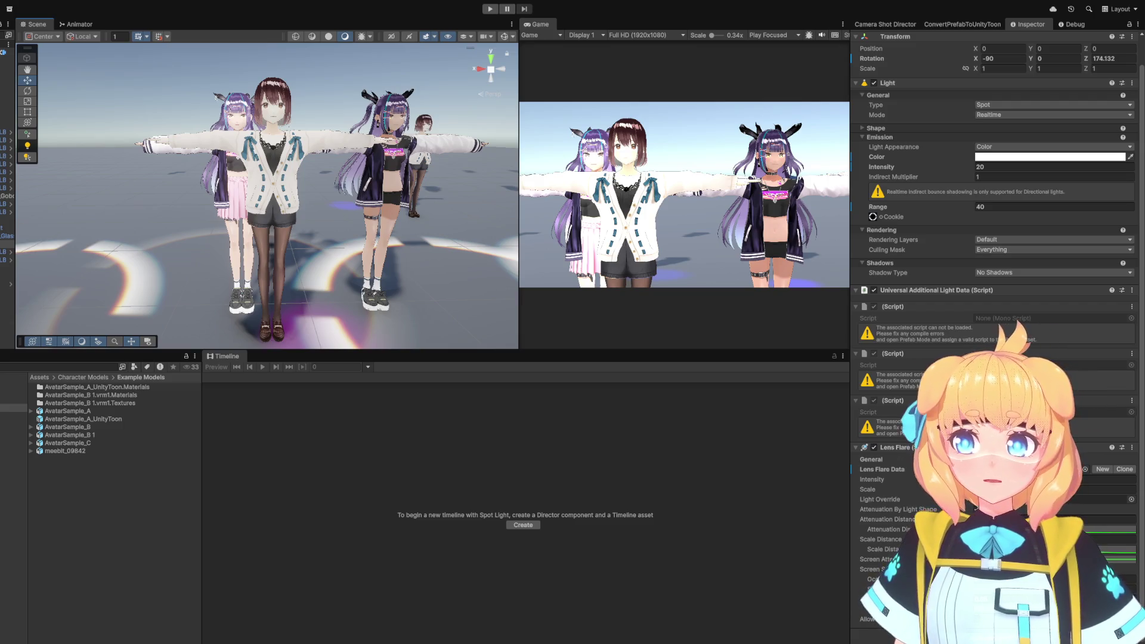
{"action": "scroll", "coordinate": [326, 145], "scroll_direction": "down", "scroll_amount": 3}
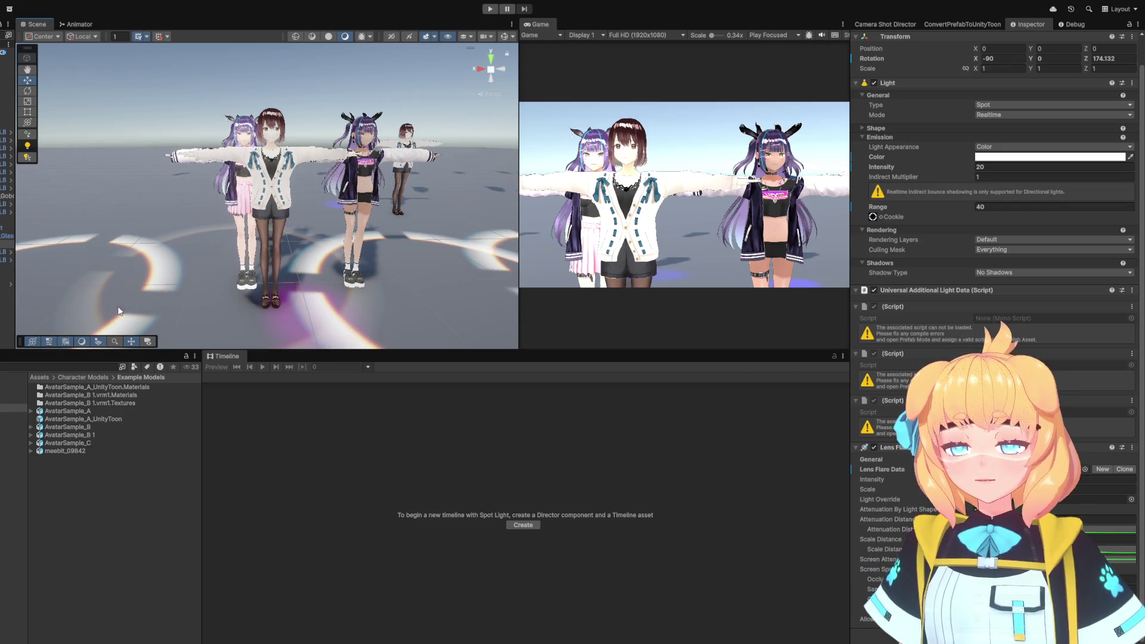
{"action": "left_click", "coordinate": [169, 88]}
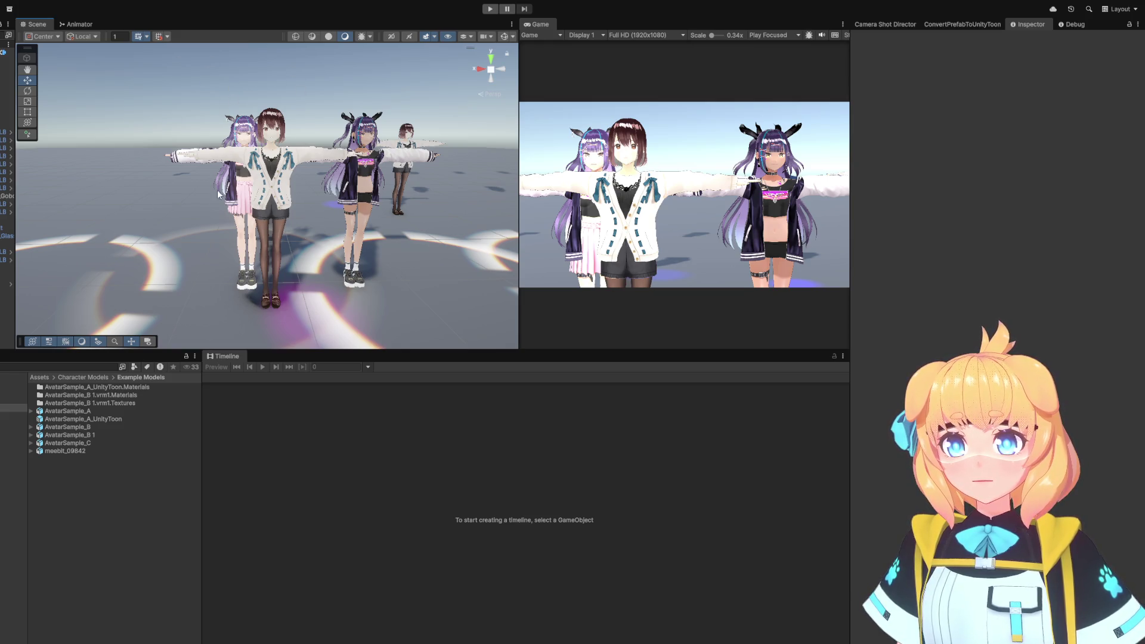
Zoom the Scene view out and back in on the avatars, then click in the scene.
{"action": "scroll", "coordinate": [217, 189], "scroll_direction": "down", "scroll_amount": 3}
{"action": "scroll", "coordinate": [332, 225], "scroll_direction": "down", "scroll_amount": 5}
{"action": "scroll", "coordinate": [334, 230], "scroll_direction": "up", "scroll_amount": 6}
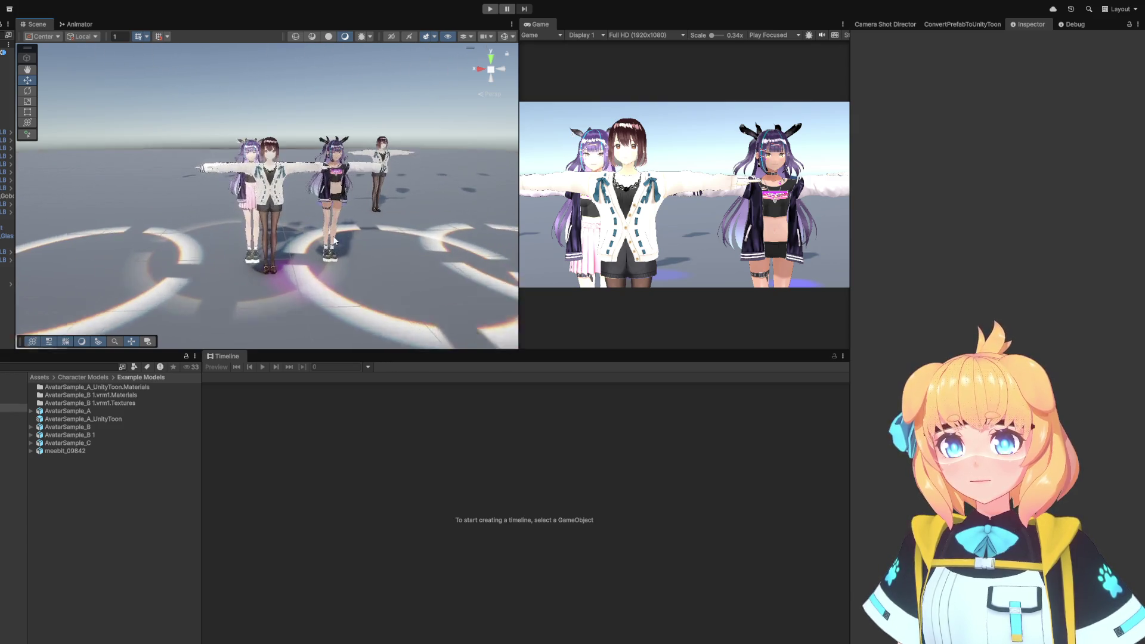
{"action": "scroll", "coordinate": [333, 235], "scroll_direction": "down", "scroll_amount": 10}
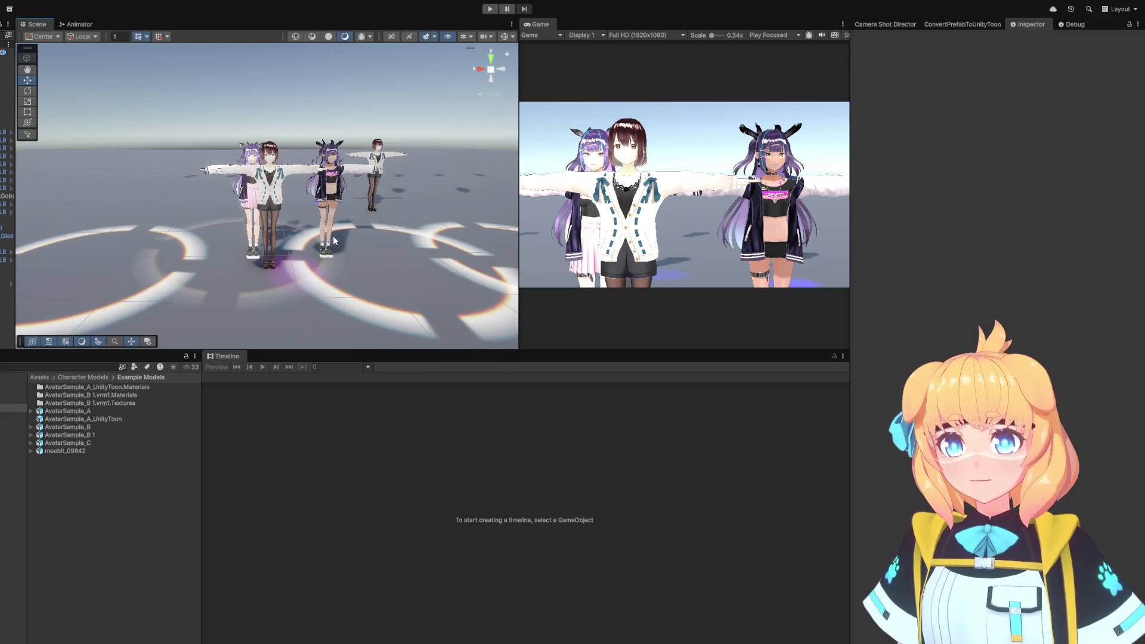
{"action": "scroll", "coordinate": [349, 291], "scroll_direction": "up", "scroll_amount": 10}
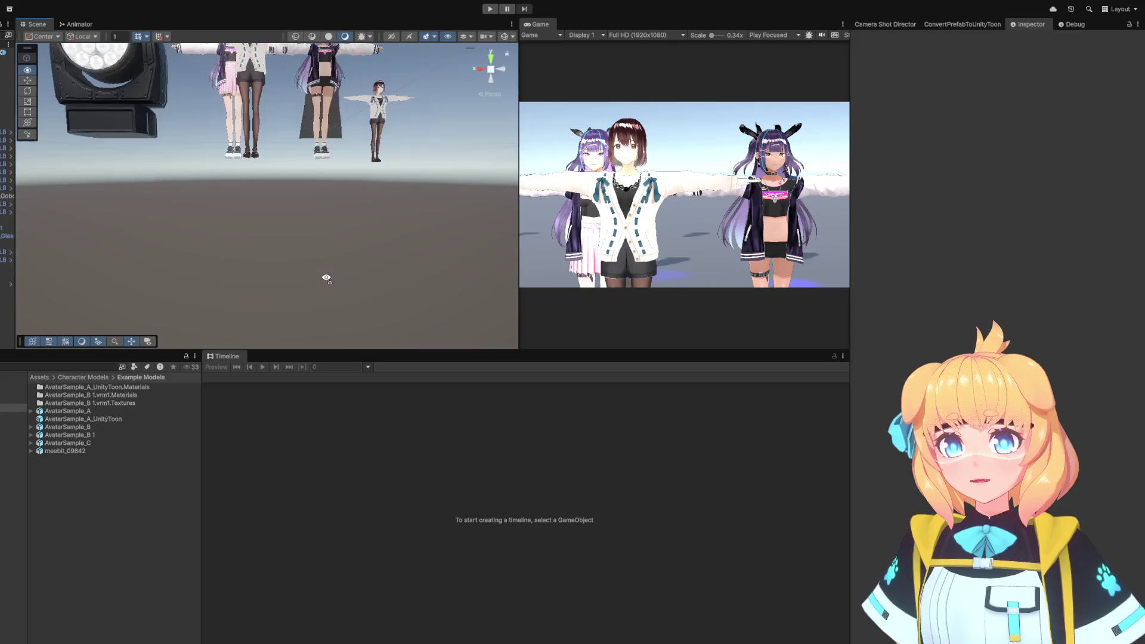
{"action": "scroll", "coordinate": [347, 280], "scroll_direction": "up", "scroll_amount": 3}
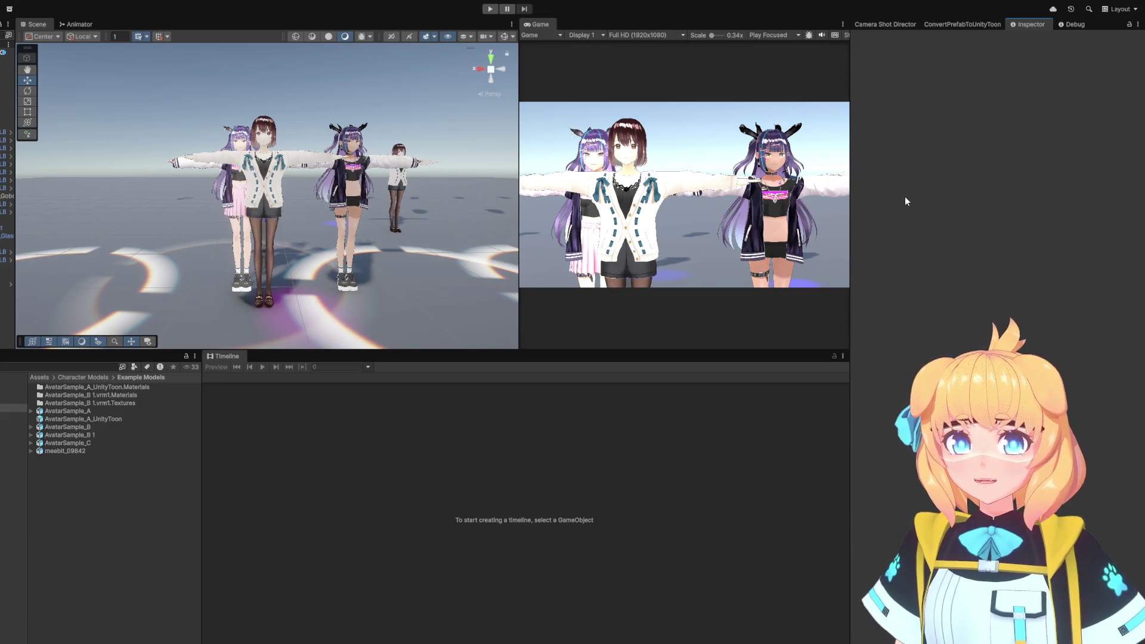
{"action": "left_click", "coordinate": [321, 257]}
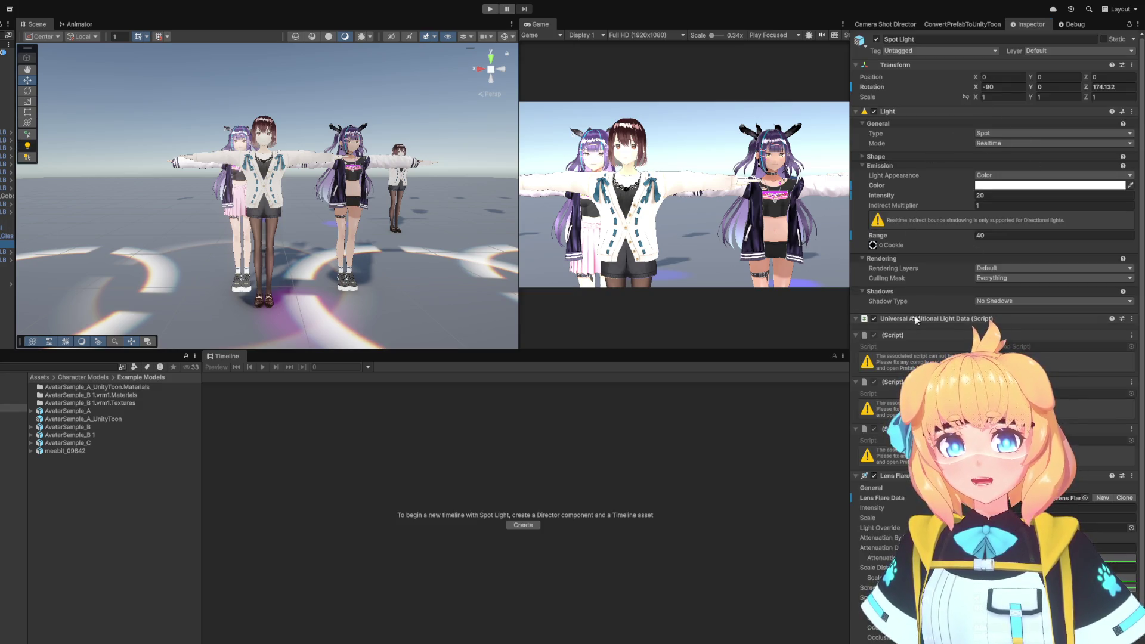
Collapse the Lens Flare (SRP) component and move the selection up to Test Timeline.
{"action": "scroll", "coordinate": [959, 314], "scroll_direction": "down", "scroll_amount": 2}
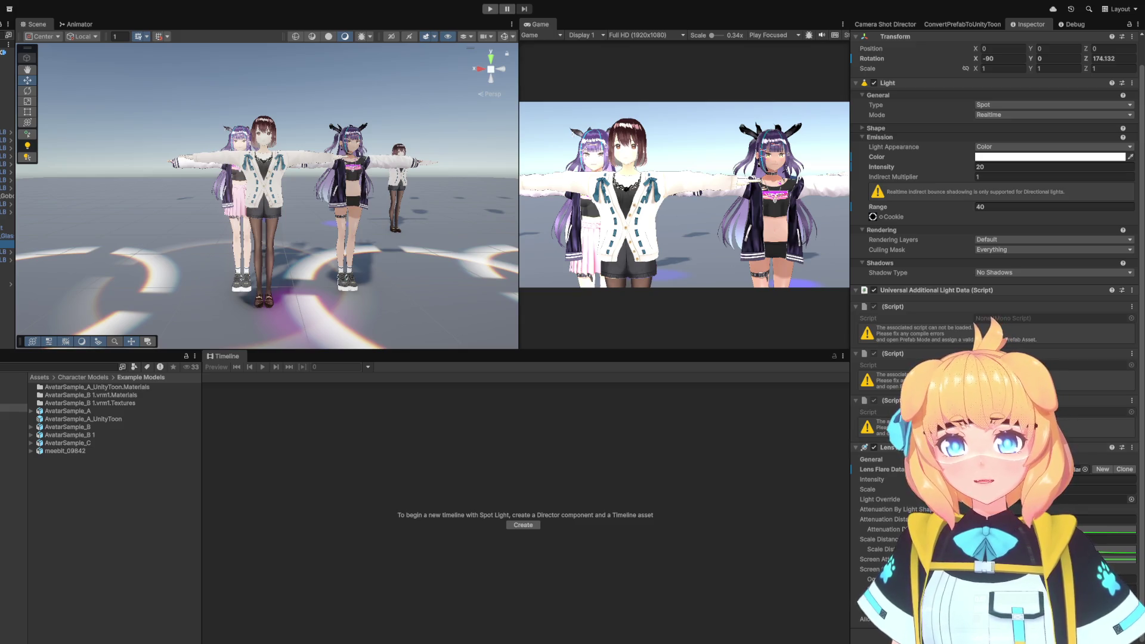
{"action": "left_click", "coordinate": [858, 447]}
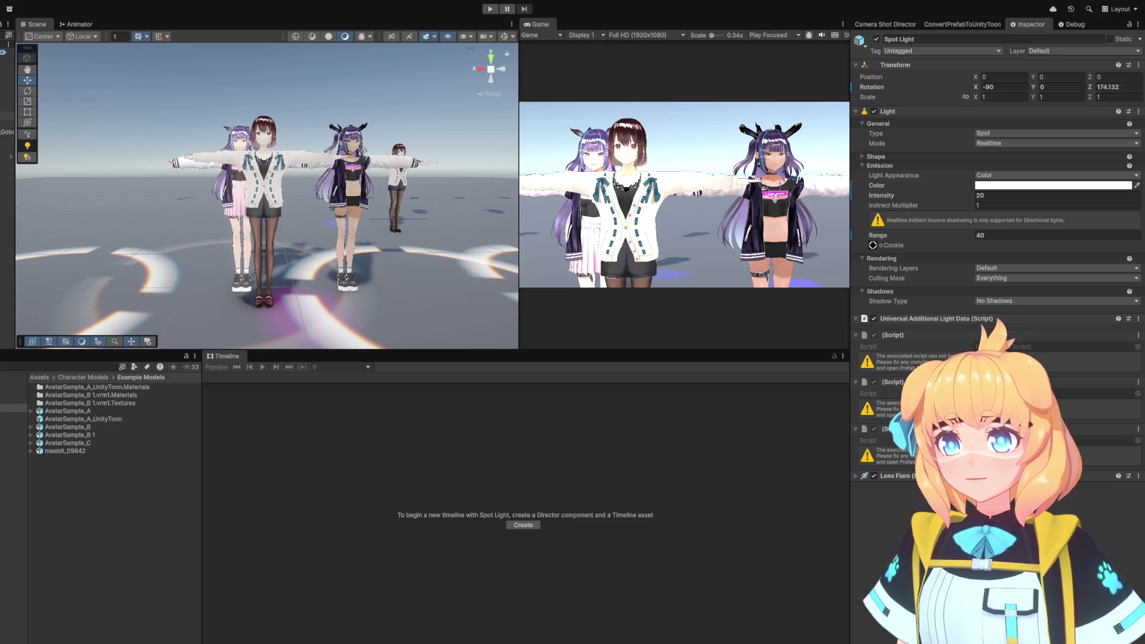
{"action": "left_click", "coordinate": [7, 69]}
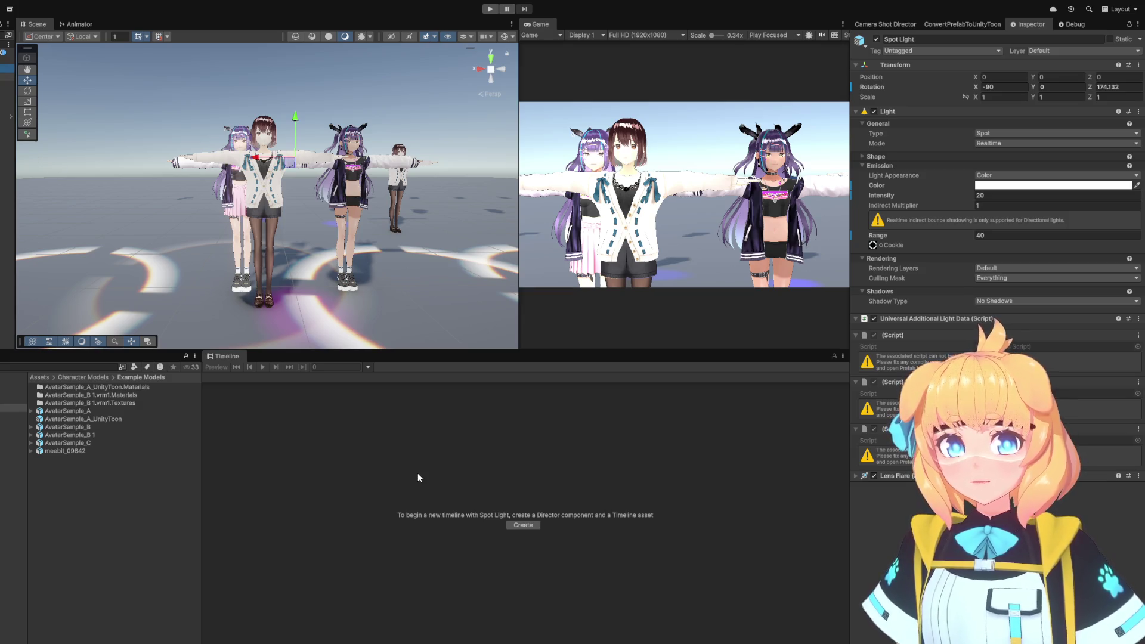
{"action": "key", "text": "Up"}
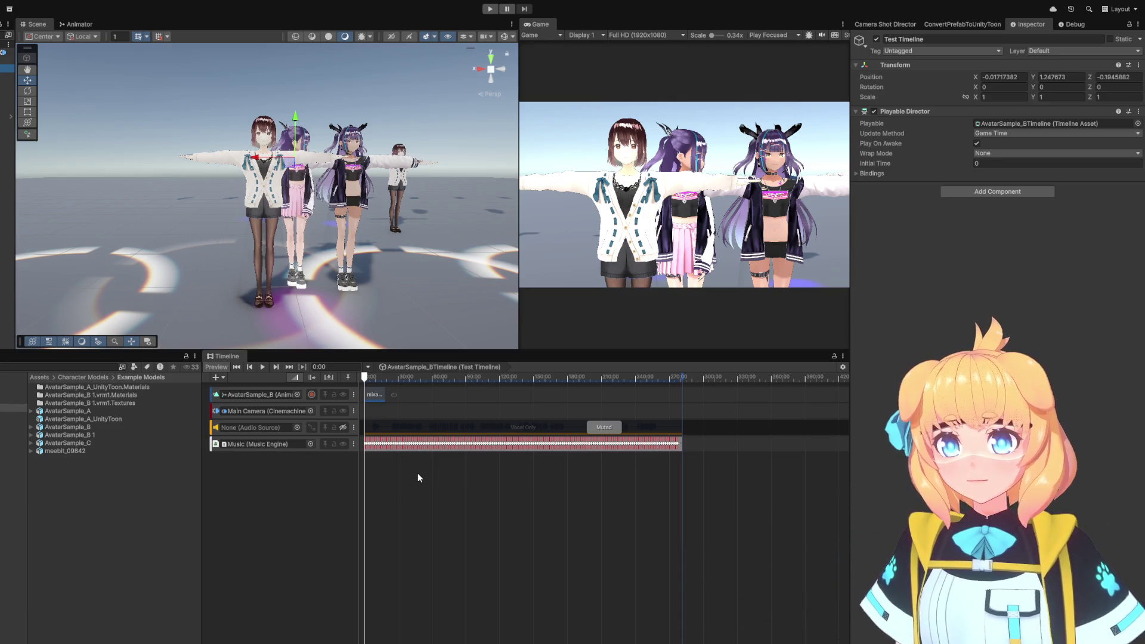
Resize the mixamo.com clip so it ends at about 21:21.
{"action": "scroll", "coordinate": [418, 486], "scroll_direction": "up", "scroll_amount": 5}
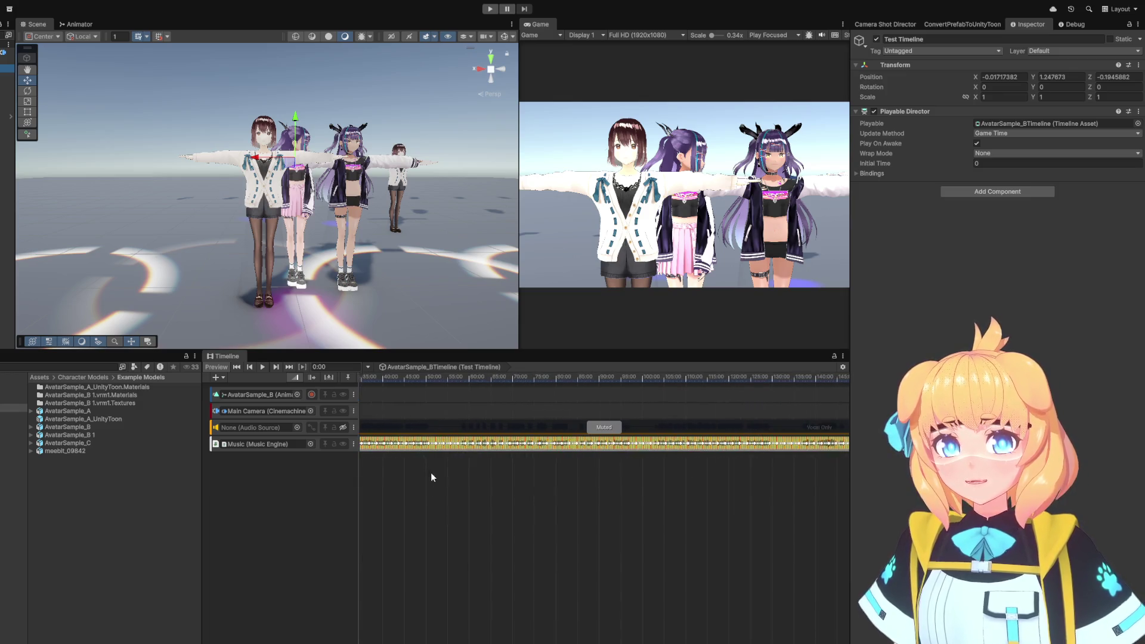
{"action": "scroll", "coordinate": [696, 475], "scroll_direction": "down", "scroll_amount": 2}
{"action": "scroll", "coordinate": [380, 461], "scroll_direction": "up", "scroll_amount": 5}
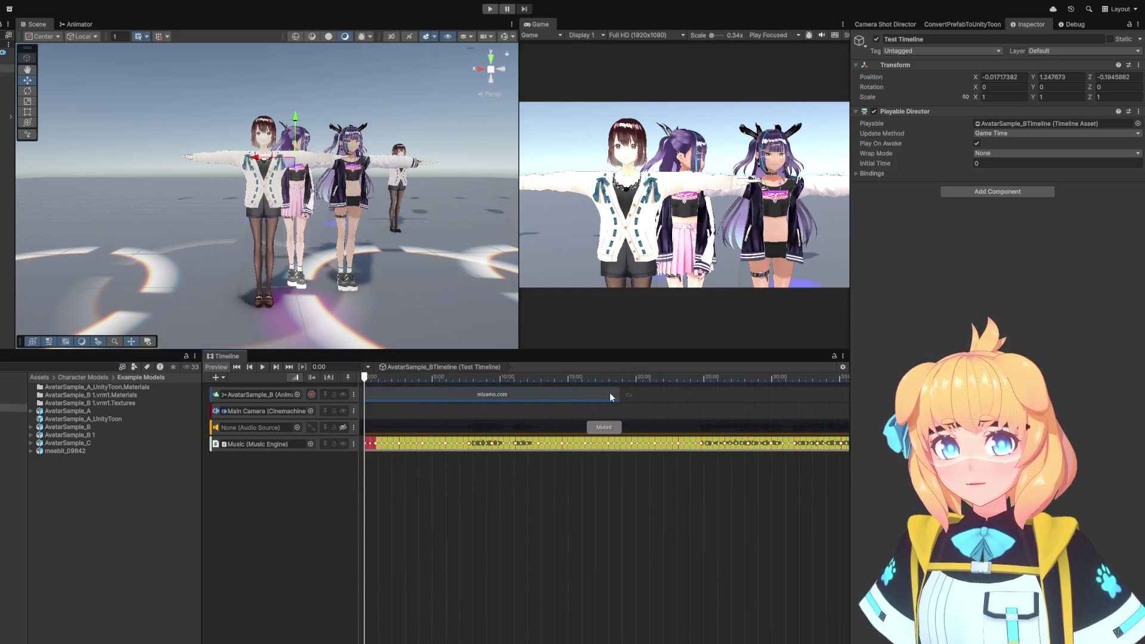
{"action": "mouse_move", "coordinate": [618, 394]}
{"action": "left_mouse_down"}
{"action": "mouse_move", "coordinate": [525, 395]}
{"action": "mouse_move", "coordinate": [657, 397]}
{"action": "mouse_move", "coordinate": [584, 403]}
{"action": "mouse_move", "coordinate": [678, 410]}
{"action": "mouse_move", "coordinate": [503, 396]}
{"action": "mouse_move", "coordinate": [539, 414]}
{"action": "mouse_move", "coordinate": [618, 411]}
{"action": "left_mouse_up"}
{"action": "scroll", "coordinate": [635, 429], "scroll_direction": "up", "scroll_amount": 2}
{"action": "scroll", "coordinate": [552, 439], "scroll_direction": "up", "scroll_amount": 2}
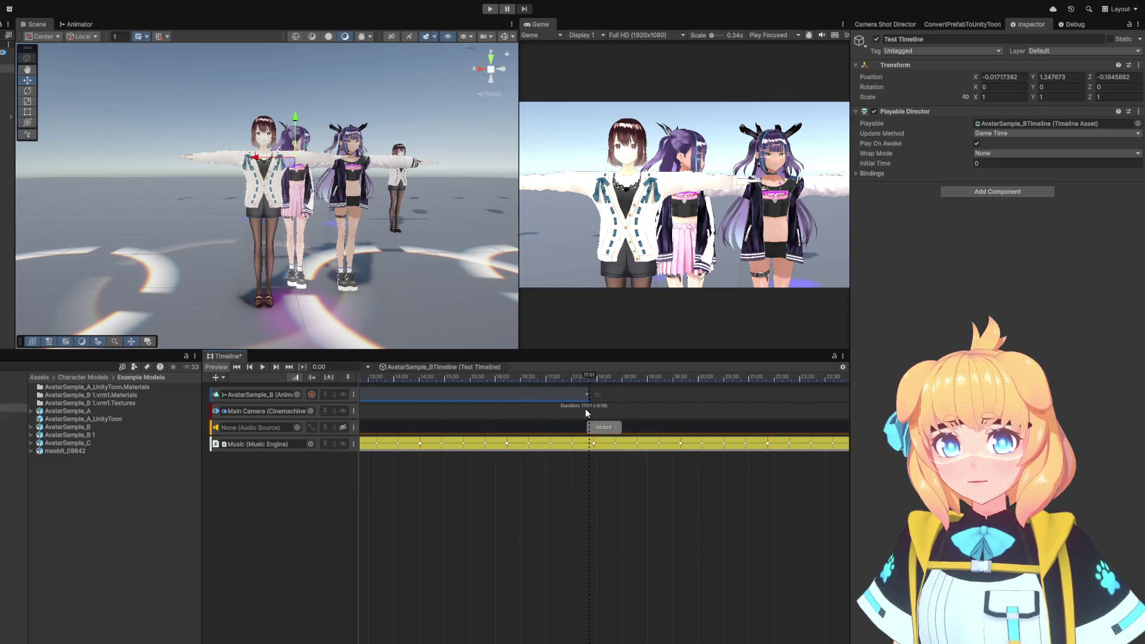
{"action": "mouse_move", "coordinate": [592, 410]}
{"action": "left_mouse_down"}
{"action": "mouse_move", "coordinate": [711, 410]}
{"action": "mouse_move", "coordinate": [482, 420]}
{"action": "mouse_move", "coordinate": [747, 410]}
{"action": "mouse_move", "coordinate": [468, 408]}
{"action": "mouse_move", "coordinate": [749, 413]}
{"action": "mouse_move", "coordinate": [492, 423]}
{"action": "mouse_move", "coordinate": [702, 421]}
{"action": "mouse_move", "coordinate": [460, 413]}
{"action": "mouse_move", "coordinate": [667, 407]}
{"action": "mouse_move", "coordinate": [522, 410]}
{"action": "mouse_move", "coordinate": [591, 409]}
{"action": "left_mouse_up"}
Scrub the playhead and play the Test Timeline preview.
{"action": "scroll", "coordinate": [656, 409], "scroll_direction": "down", "scroll_amount": 5}
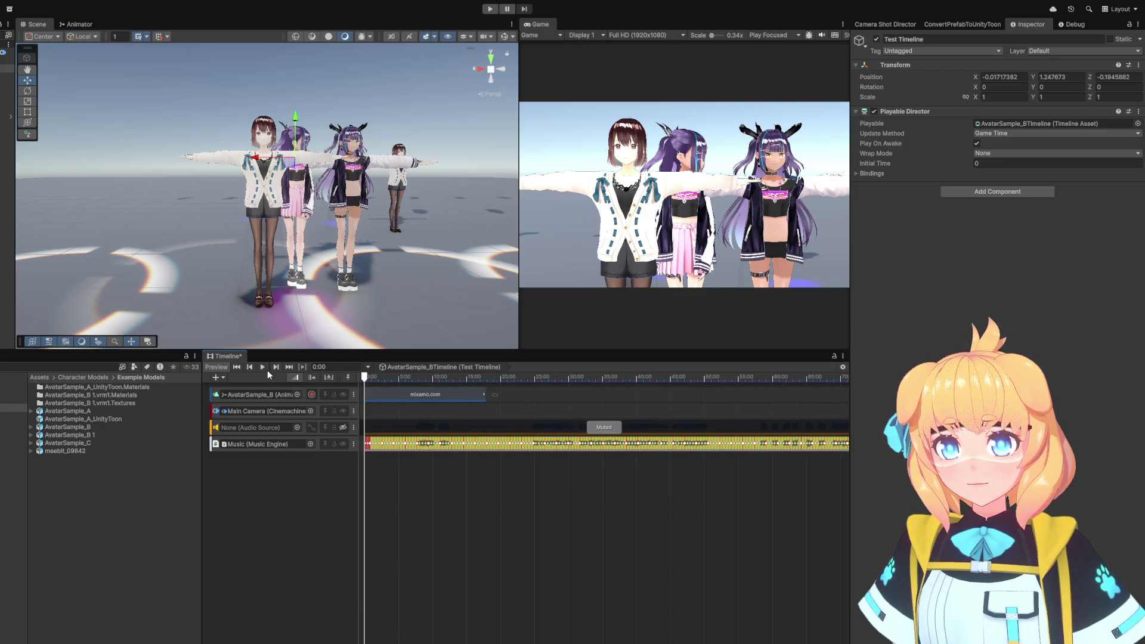
{"action": "mouse_move", "coordinate": [393, 377]}
{"action": "left_mouse_down"}
{"action": "mouse_move", "coordinate": [382, 378]}
{"action": "mouse_move", "coordinate": [408, 383]}
{"action": "mouse_move", "coordinate": [378, 380]}
{"action": "left_mouse_up"}
{"action": "scroll", "coordinate": [322, 148], "scroll_direction": "down", "scroll_amount": 5}
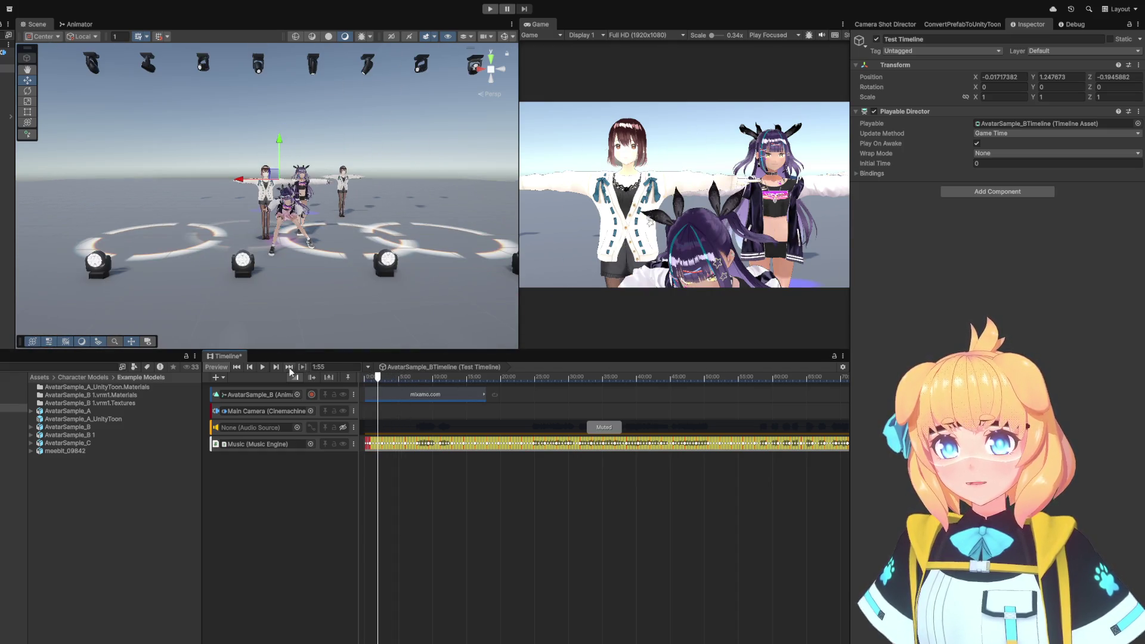
{"action": "left_click", "coordinate": [264, 367]}
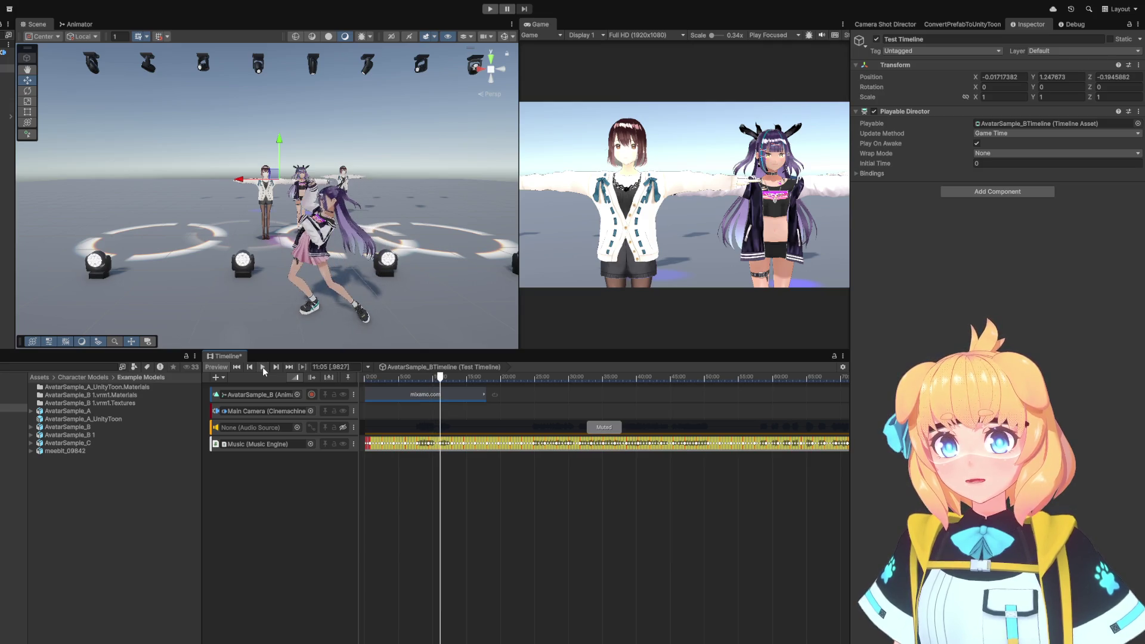
Pause and rewind the preview, then inspect the Main Camera Cinemachine track and Vocal Only clip.
{"action": "left_click", "coordinate": [262, 367]}
{"action": "left_click_drag", "start_coordinate": [441, 381], "coordinate": [378, 385]}
{"action": "left_click", "coordinate": [387, 413]}
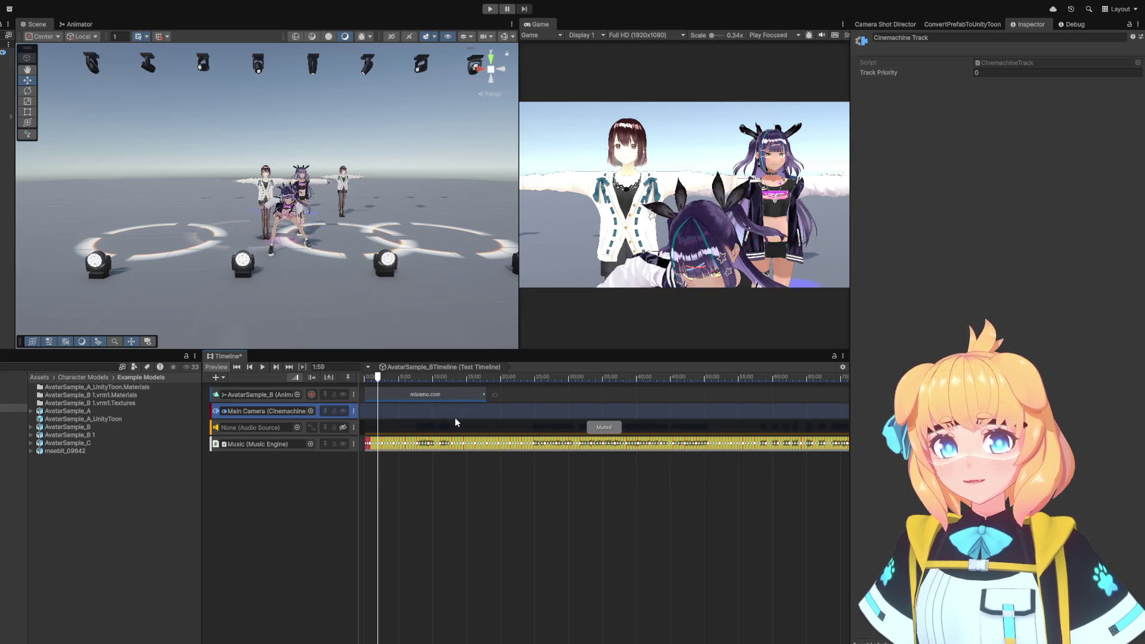
{"action": "scroll", "coordinate": [386, 413], "scroll_direction": "up", "scroll_amount": 5}
{"action": "scroll", "coordinate": [413, 417], "scroll_direction": "down", "scroll_amount": 5}
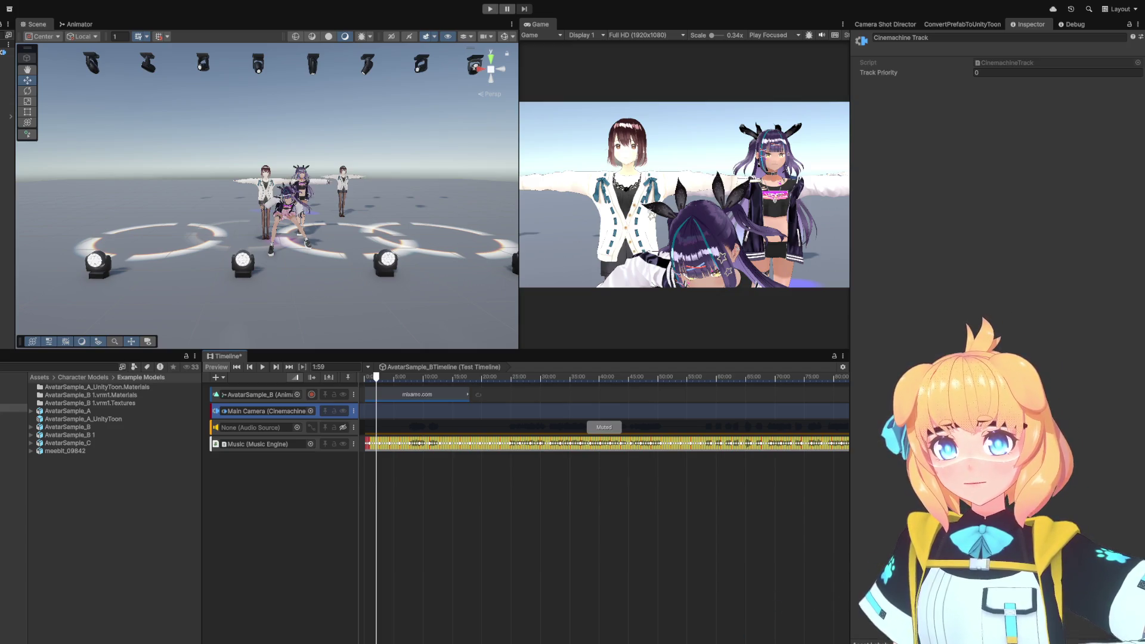
{"action": "left_click", "coordinate": [559, 424]}
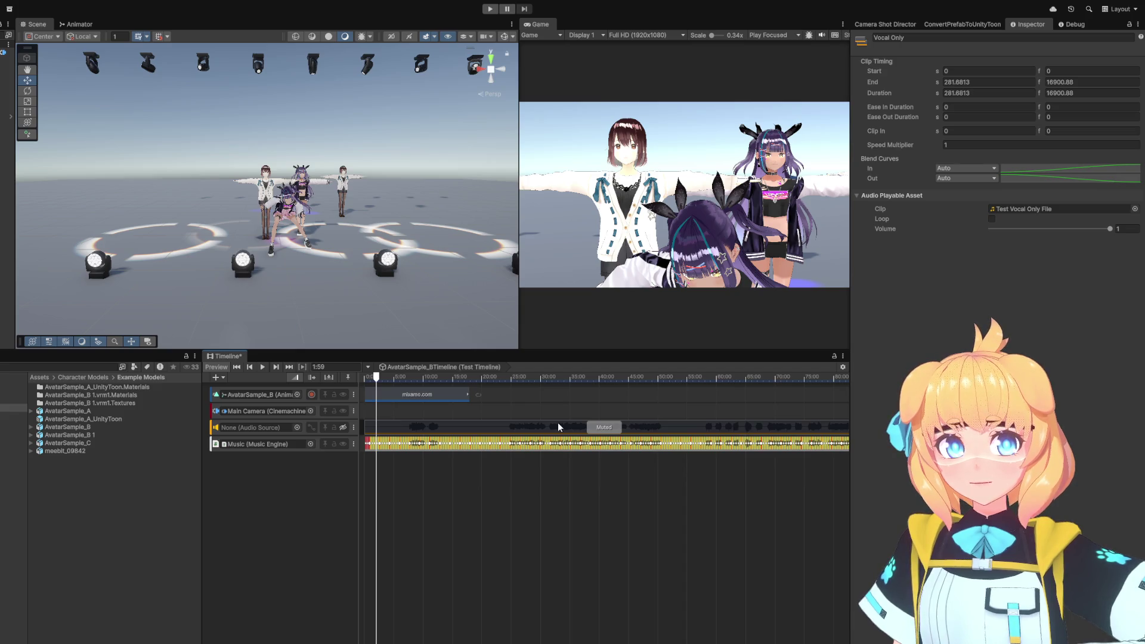
Inspect the Music Engine clip, the Main Camera track, then the AvatarSample_B animation track.
{"action": "left_click", "coordinate": [578, 448]}
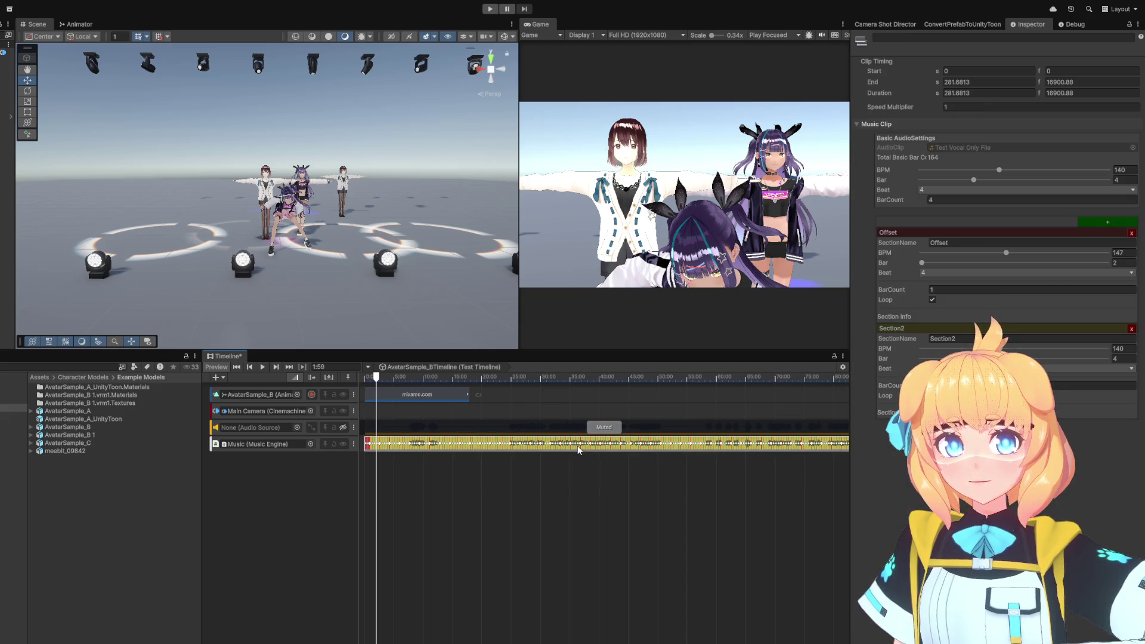
{"action": "left_click", "coordinate": [589, 413]}
{"action": "left_click", "coordinate": [601, 398]}
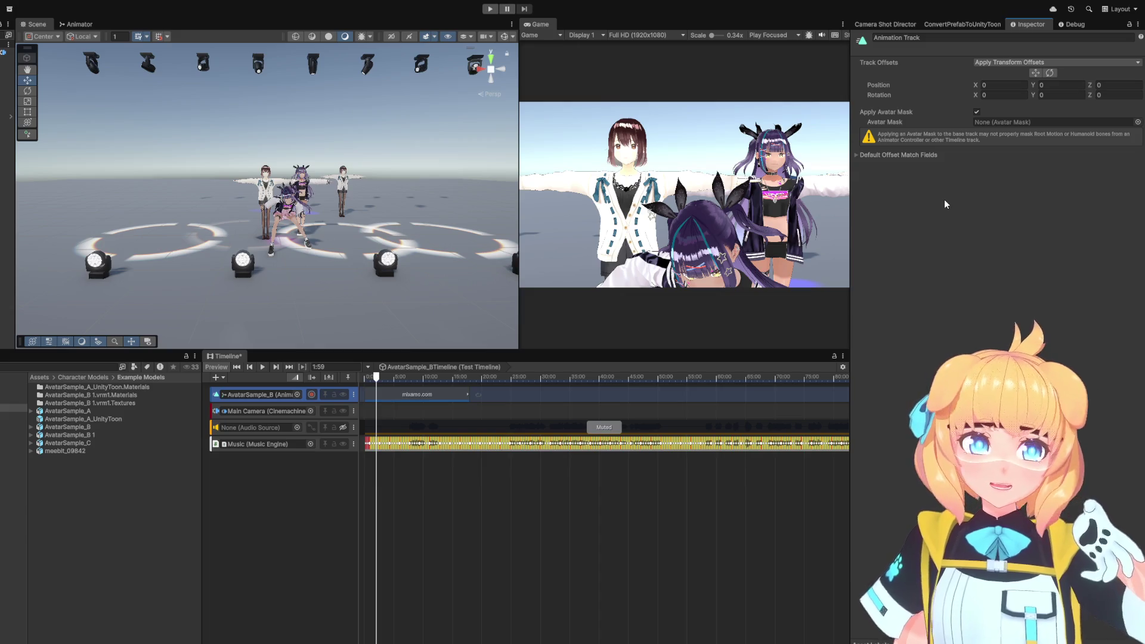
Scrub through the avatar animation on the Timeline and return the playhead to 0:00.
{"action": "left_click", "coordinate": [332, 576]}
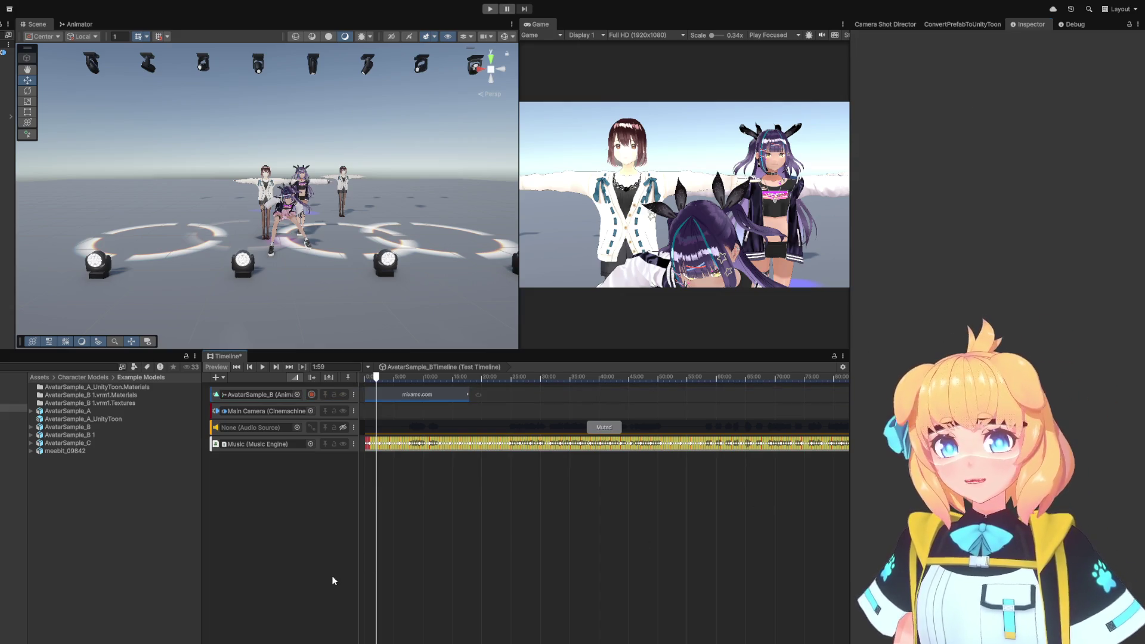
{"action": "scroll", "coordinate": [402, 421], "scroll_direction": "down", "scroll_amount": 5}
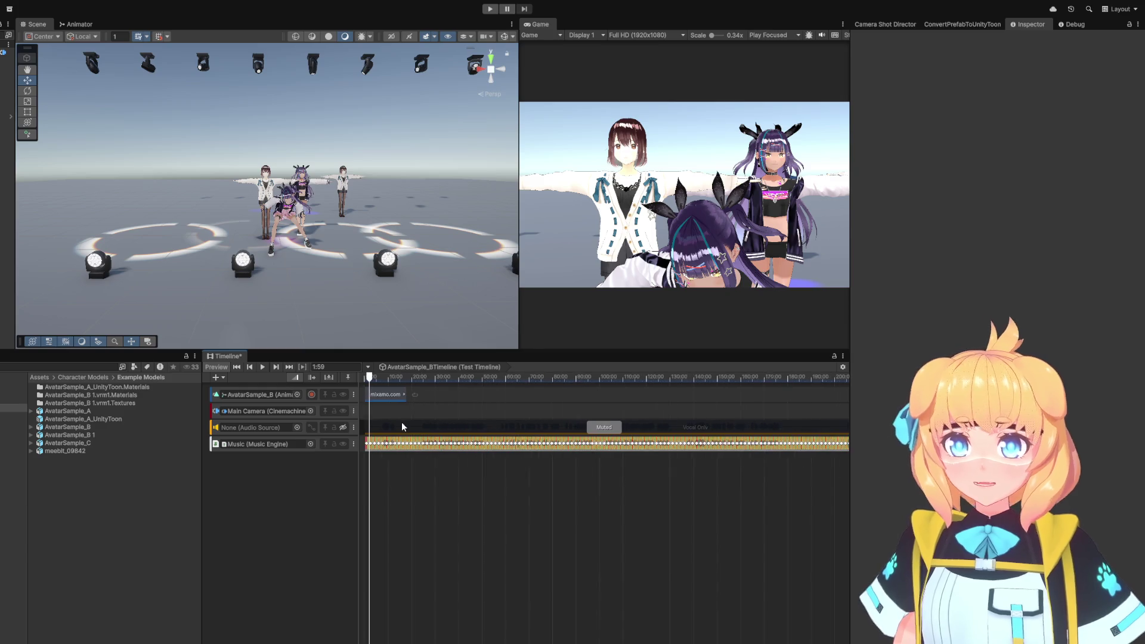
{"action": "scroll", "coordinate": [400, 426], "scroll_direction": "up", "scroll_amount": 5}
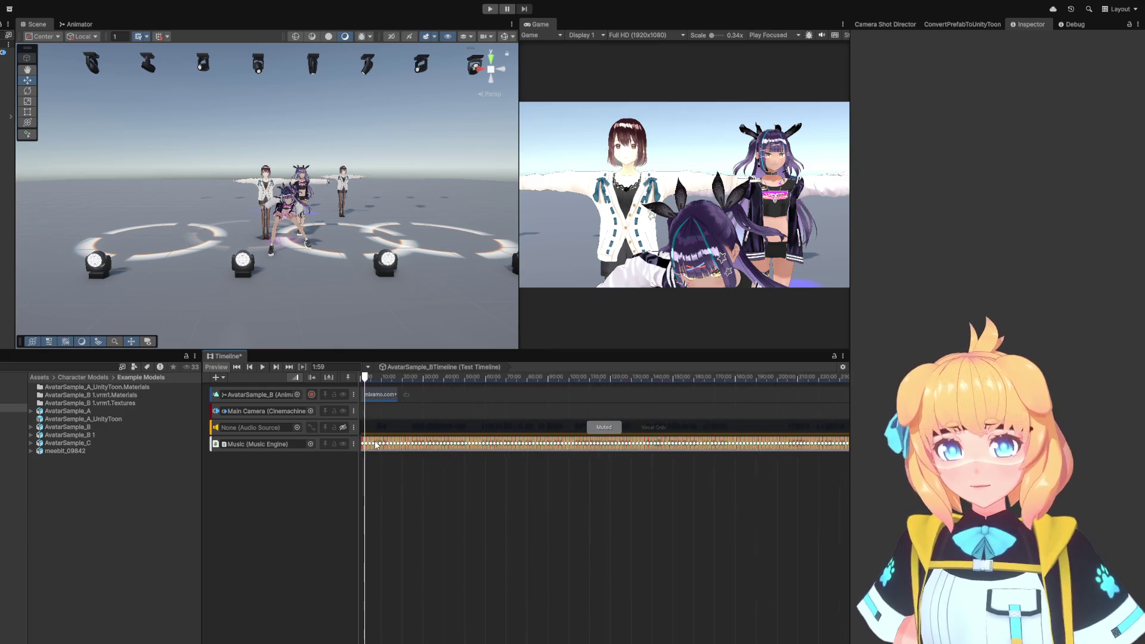
{"action": "left_click_drag", "start_coordinate": [380, 508], "coordinate": [554, 518]}
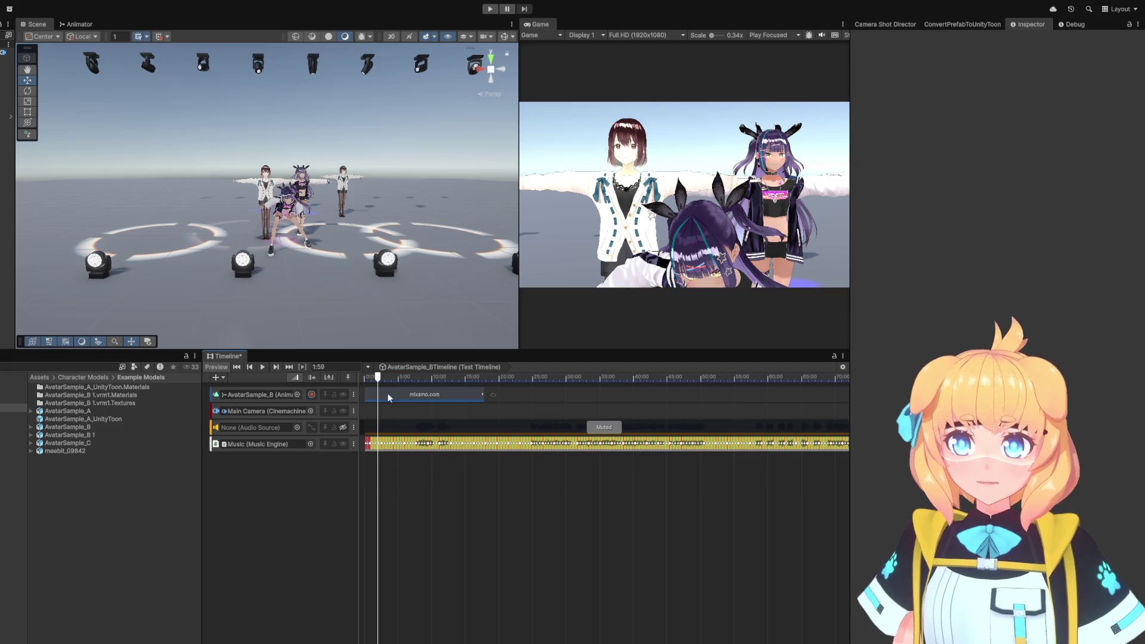
{"action": "mouse_move", "coordinate": [381, 377]}
{"action": "left_mouse_down"}
{"action": "mouse_move", "coordinate": [485, 377]}
{"action": "mouse_move", "coordinate": [327, 431]}
{"action": "left_mouse_up"}
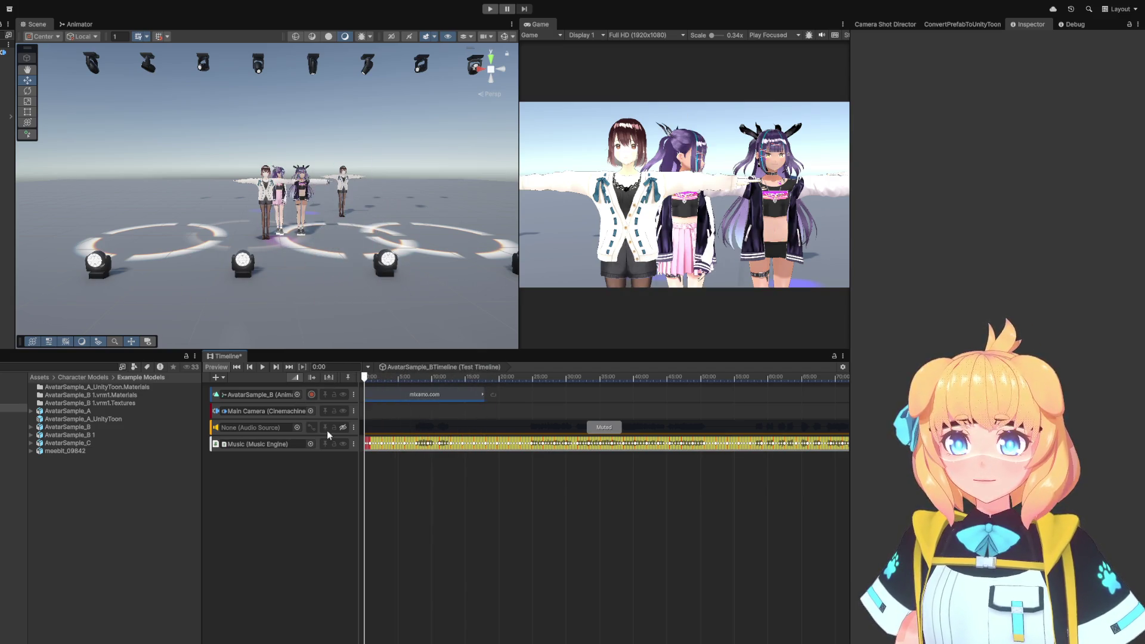
{"action": "scroll", "coordinate": [396, 288], "scroll_direction": "up", "scroll_amount": 5}
Orbit around the characters and add an empty GameObject named Cameras.
{"action": "mouse_move", "coordinate": [396, 289]}
{"action": "left_mouse_down"}
{"action": "mouse_move", "coordinate": [460, 325]}
{"action": "mouse_move", "coordinate": [367, 287]}
{"action": "left_mouse_up"}
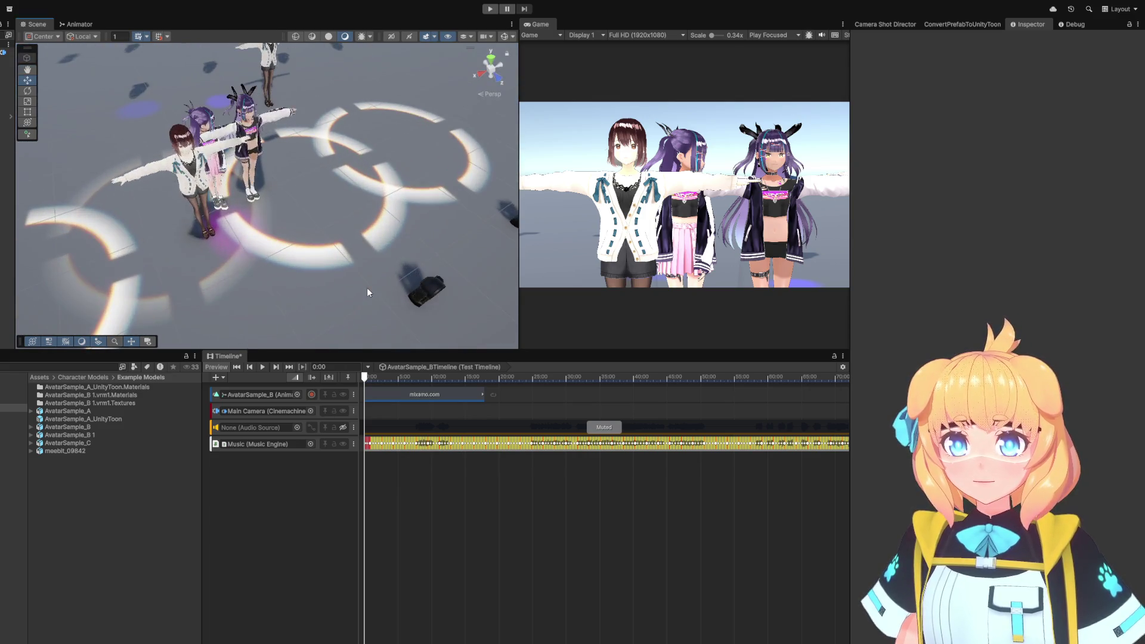
{"action": "scroll", "coordinate": [367, 288], "scroll_direction": "down", "scroll_amount": 8}
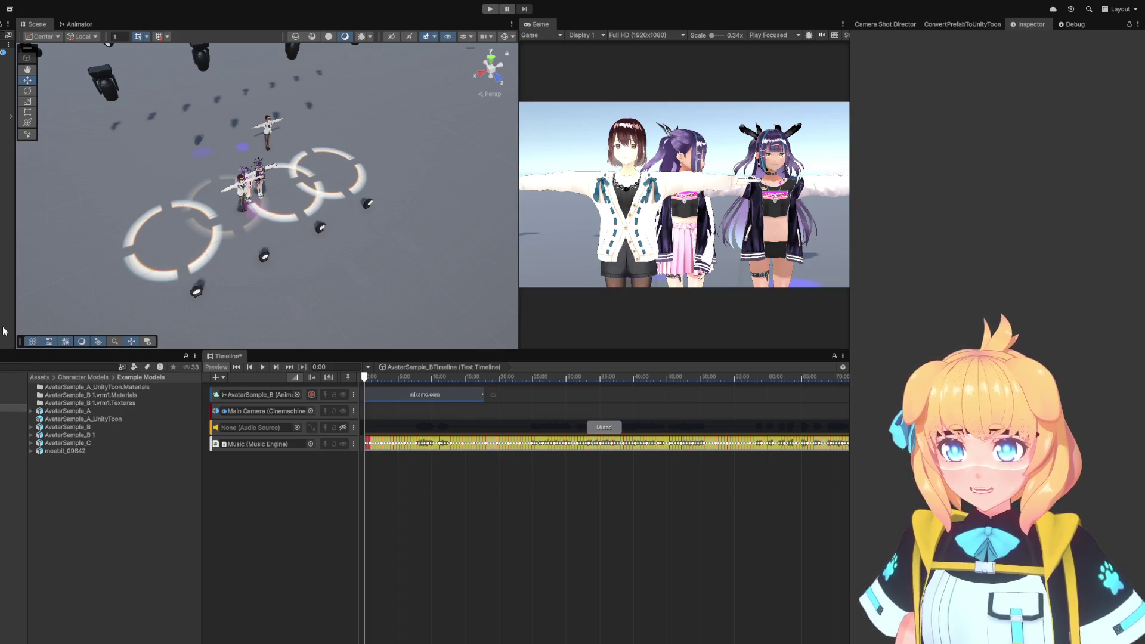
{"action": "key", "text": "ctrl+shift+n"}
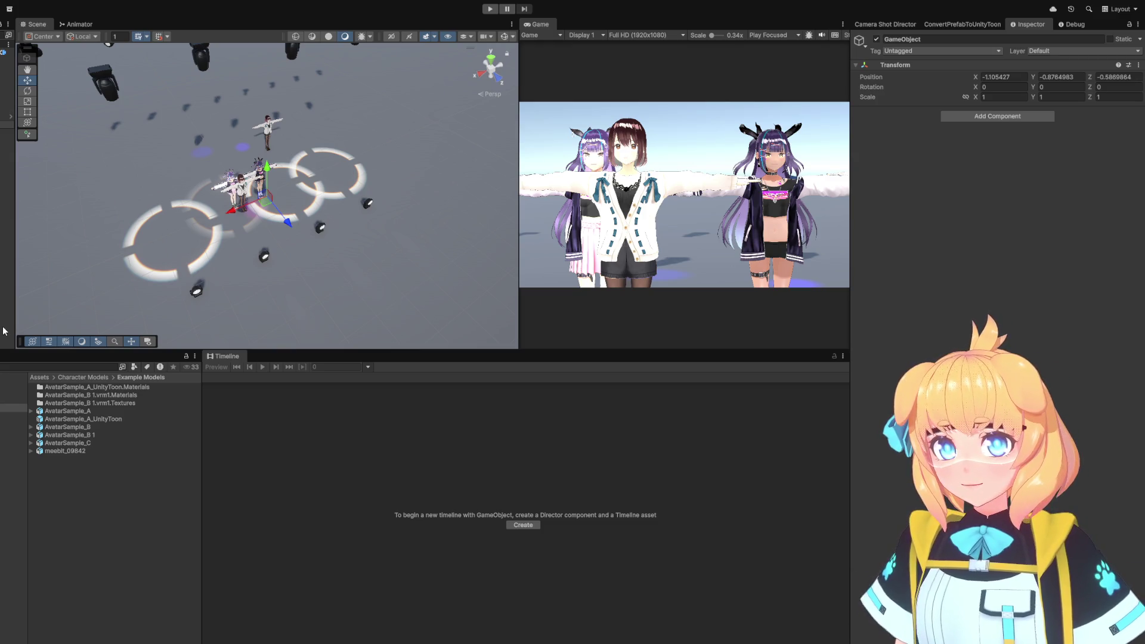
{"action": "key", "text": "Return"}
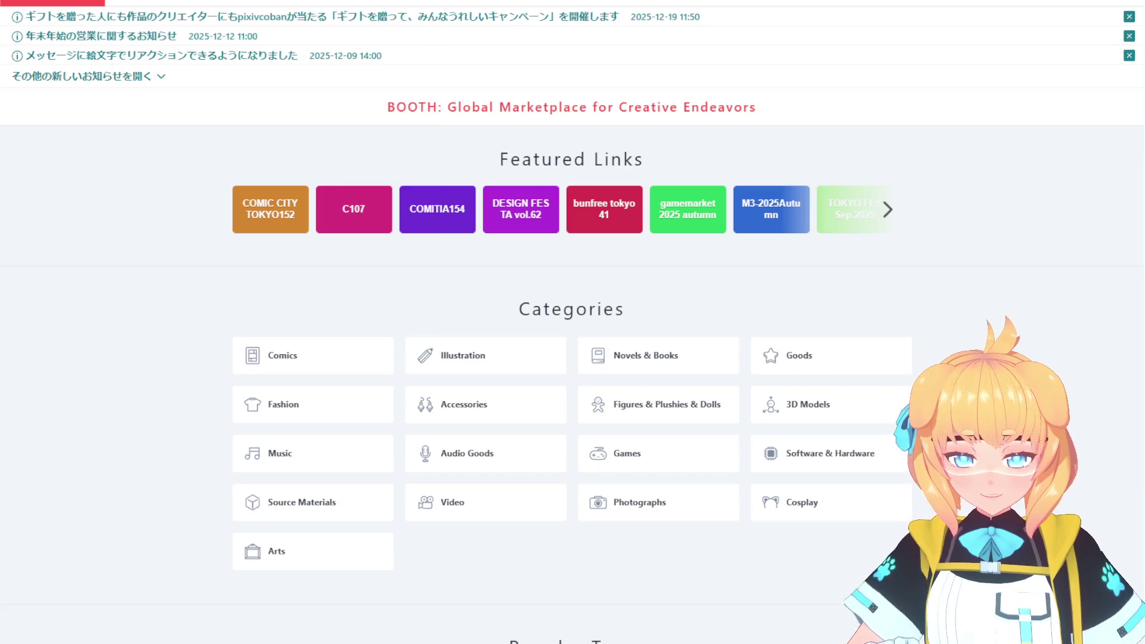
Search BOOTH for 'stage' and look over the results.
{"action": "type", "text": "stage"}
{"action": "key", "text": "Return"}
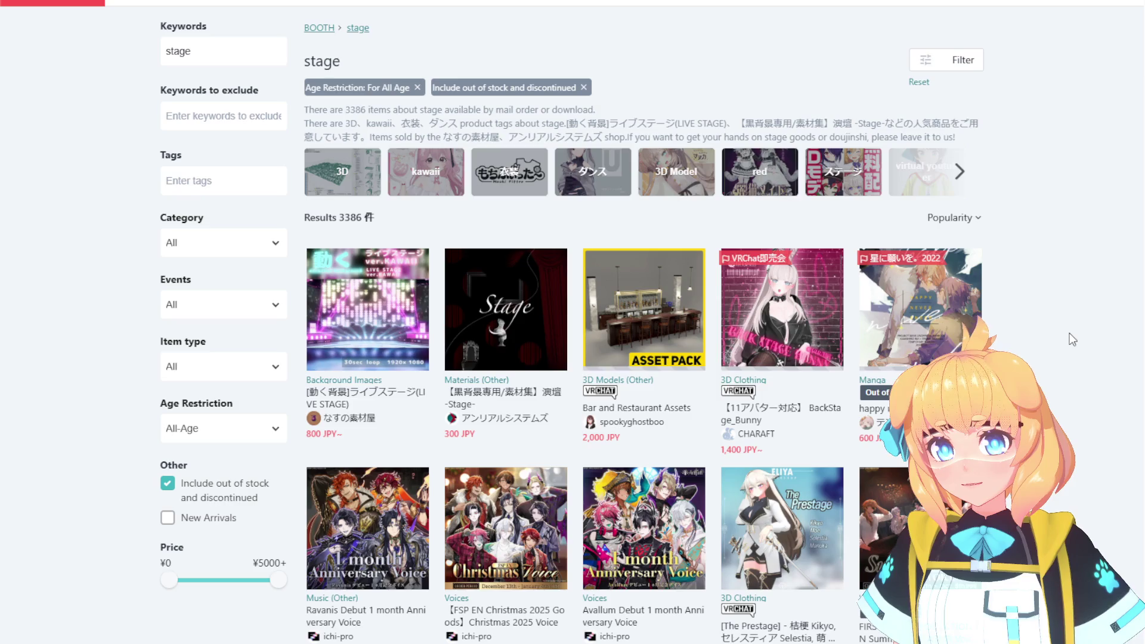
{"action": "scroll", "coordinate": [1058, 334], "scroll_direction": "down", "scroll_amount": 1}
{"action": "scroll", "coordinate": [1057, 335], "scroll_direction": "up", "scroll_amount": 1}
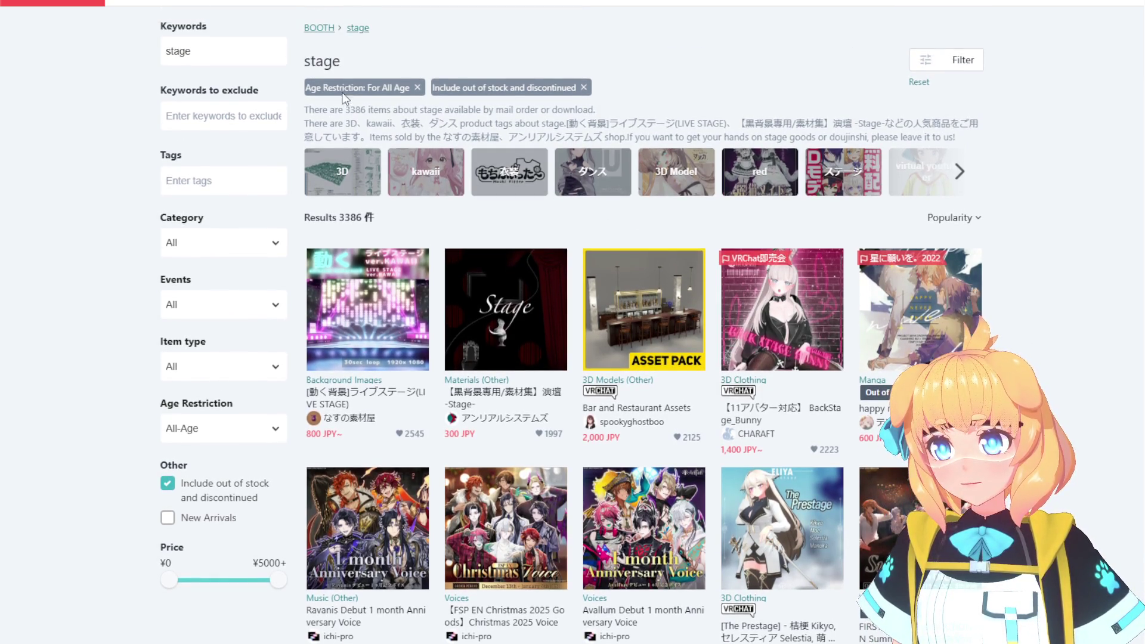
{"action": "scroll", "coordinate": [1119, 274], "scroll_direction": "down", "scroll_amount": 4}
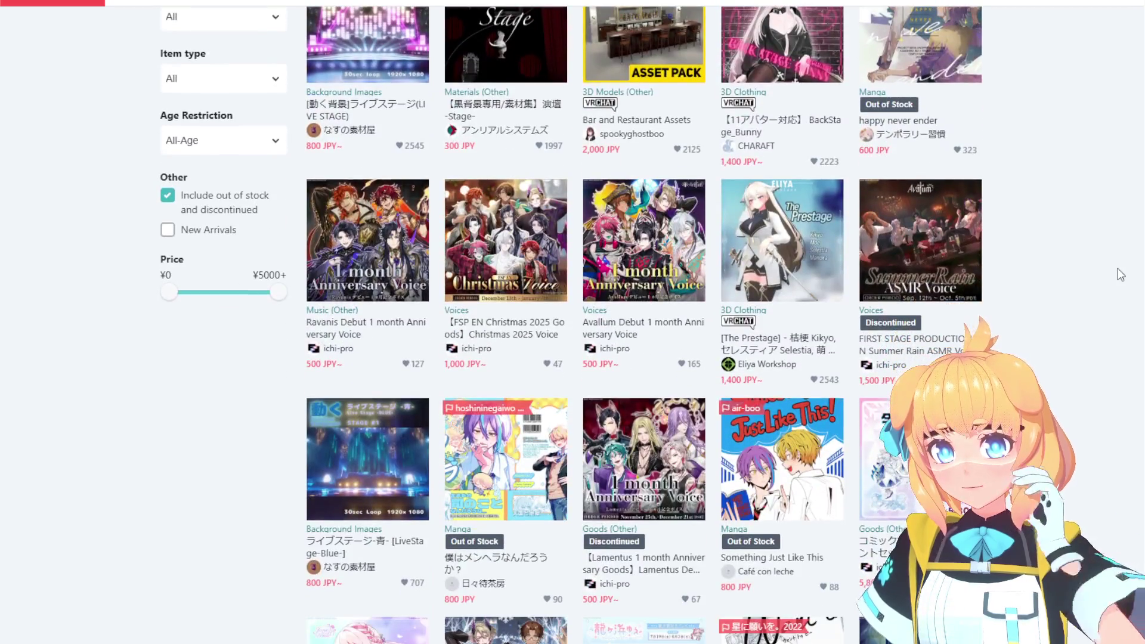
{"action": "scroll", "coordinate": [1122, 274], "scroll_direction": "up", "scroll_amount": 4}
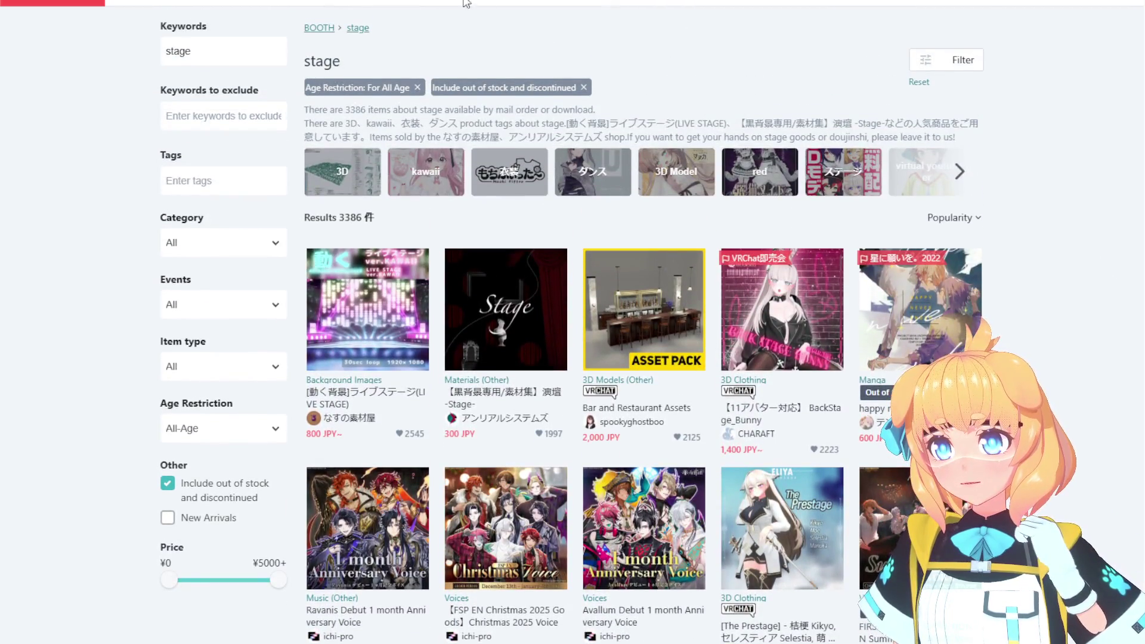
Filter the stage results to the 3D Models category, leaving 442 items.
{"action": "left_click", "coordinate": [455, 2]}
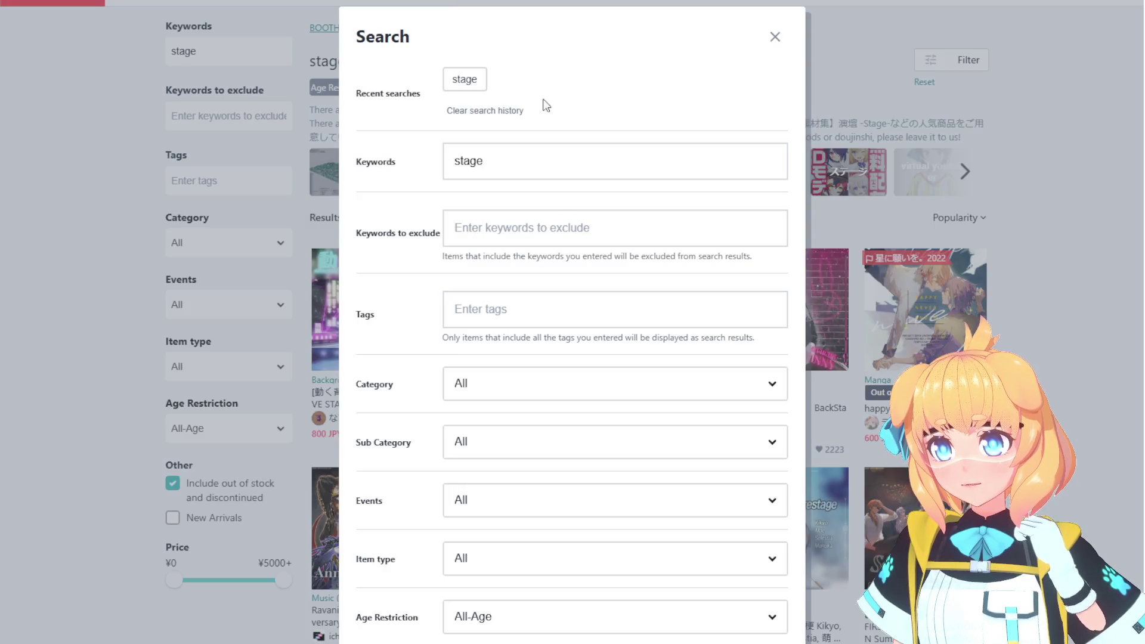
{"action": "scroll", "coordinate": [640, 391], "scroll_direction": "down", "scroll_amount": 1}
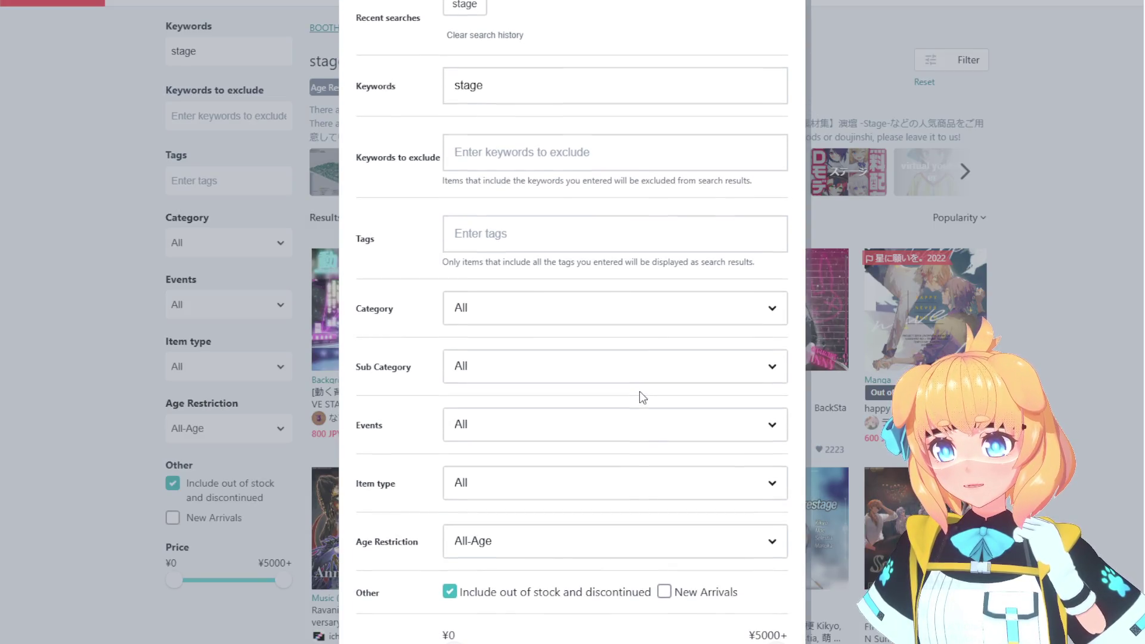
{"action": "scroll", "coordinate": [537, 379], "scroll_direction": "up", "scroll_amount": 1}
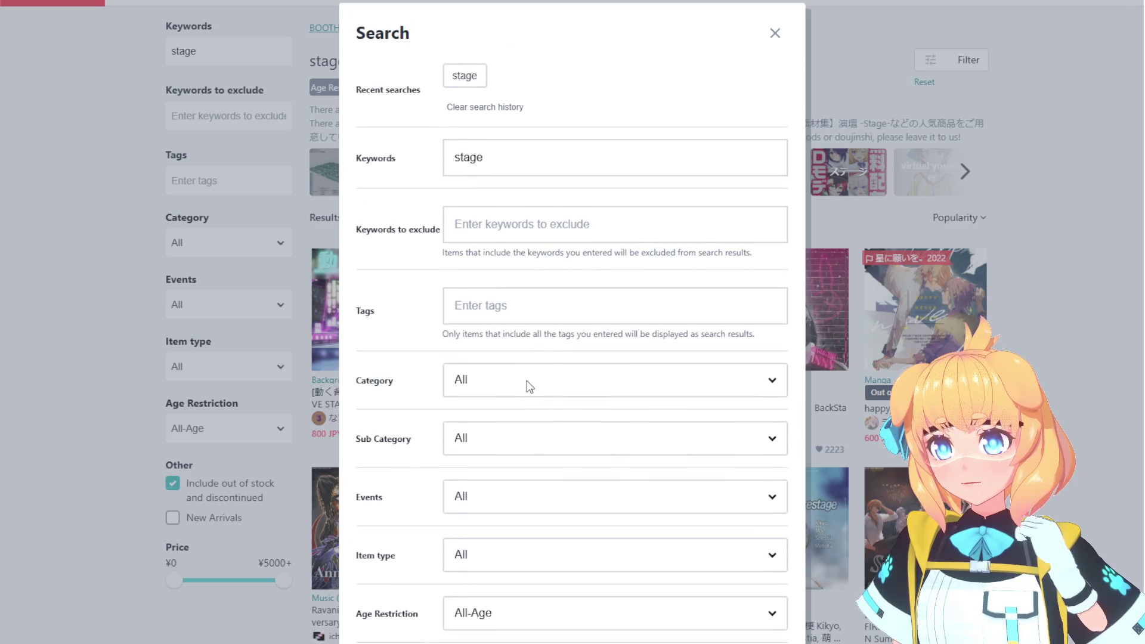
{"action": "left_click", "coordinate": [529, 564]}
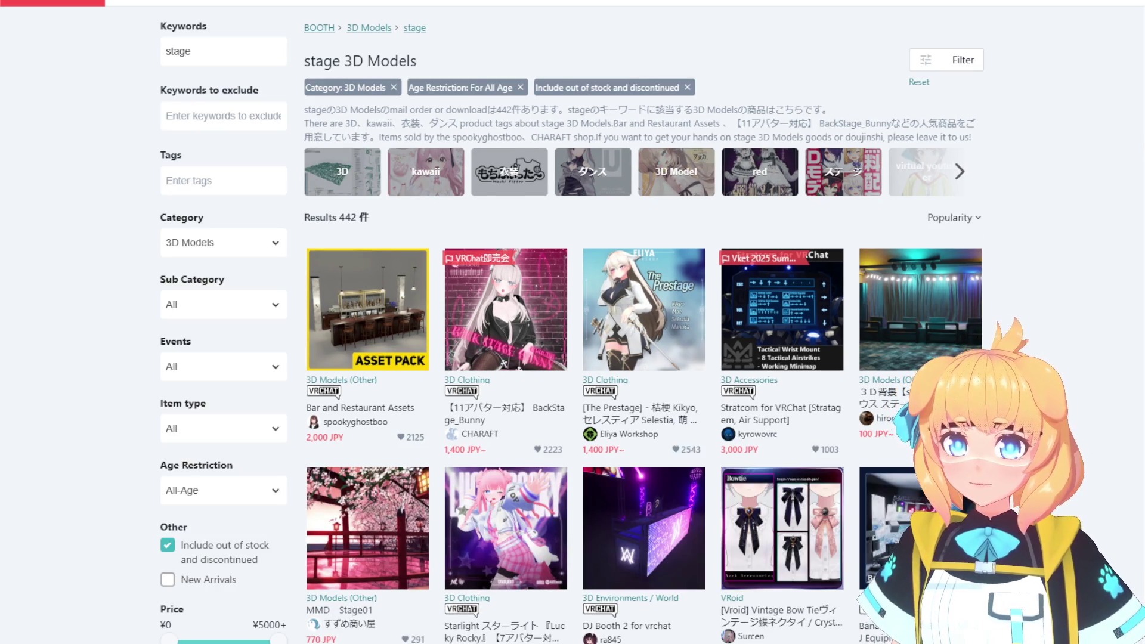
Scroll down the stage listings and open the Concert Stage2 【Hololive】 product page.
{"action": "scroll", "coordinate": [940, 356], "scroll_direction": "down", "scroll_amount": 1}
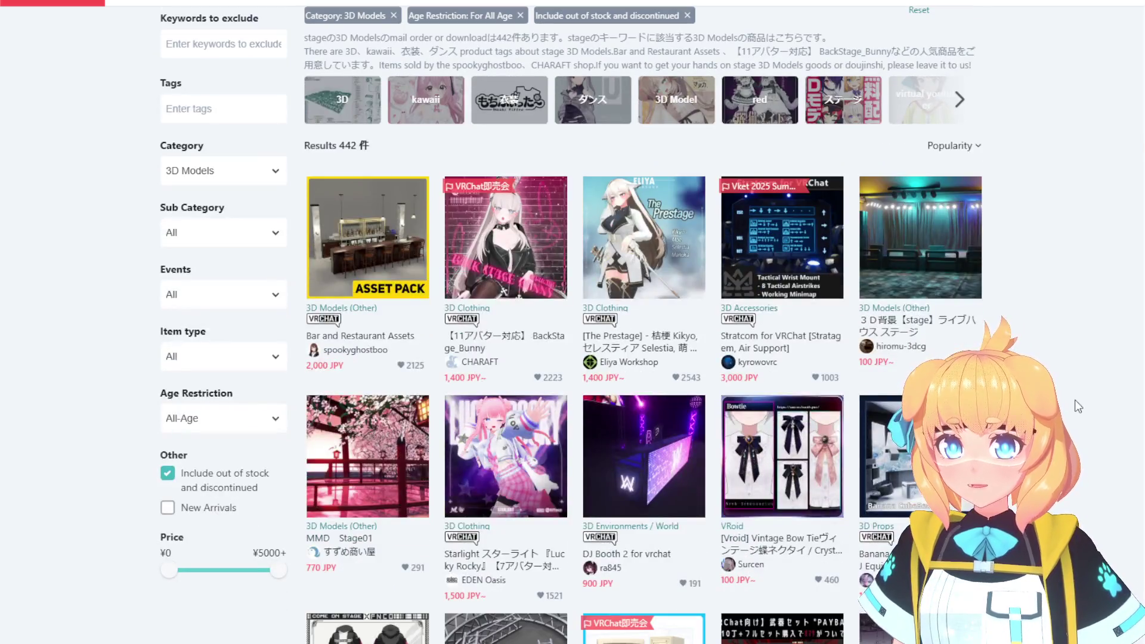
{"action": "scroll", "coordinate": [953, 208], "scroll_direction": "down", "scroll_amount": 1}
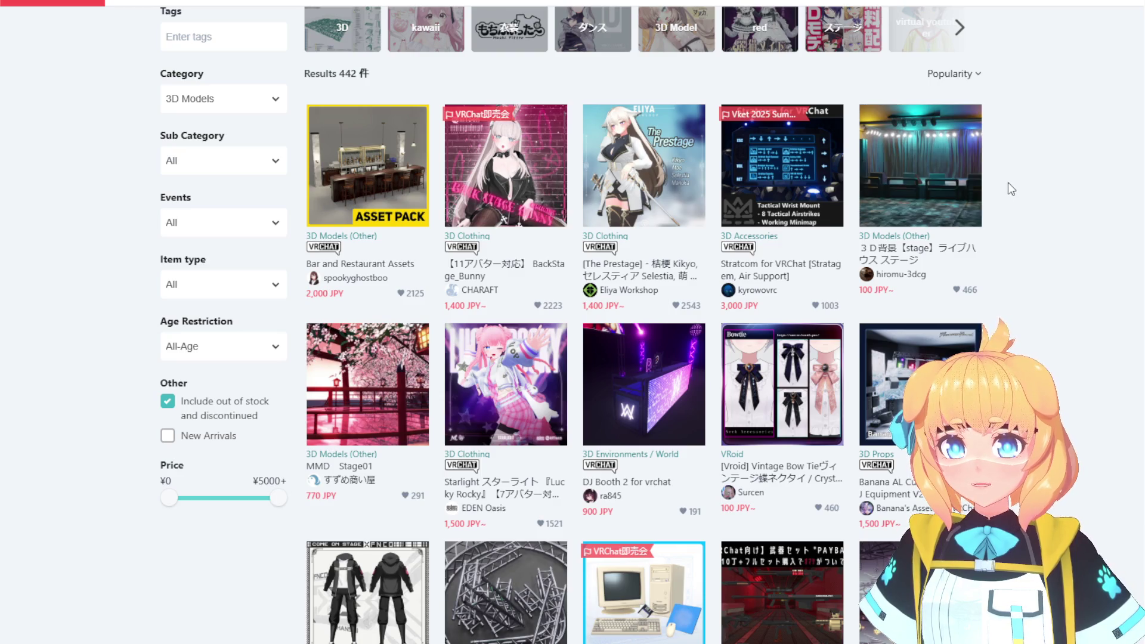
{"action": "scroll", "coordinate": [978, 209], "scroll_direction": "down", "scroll_amount": 2}
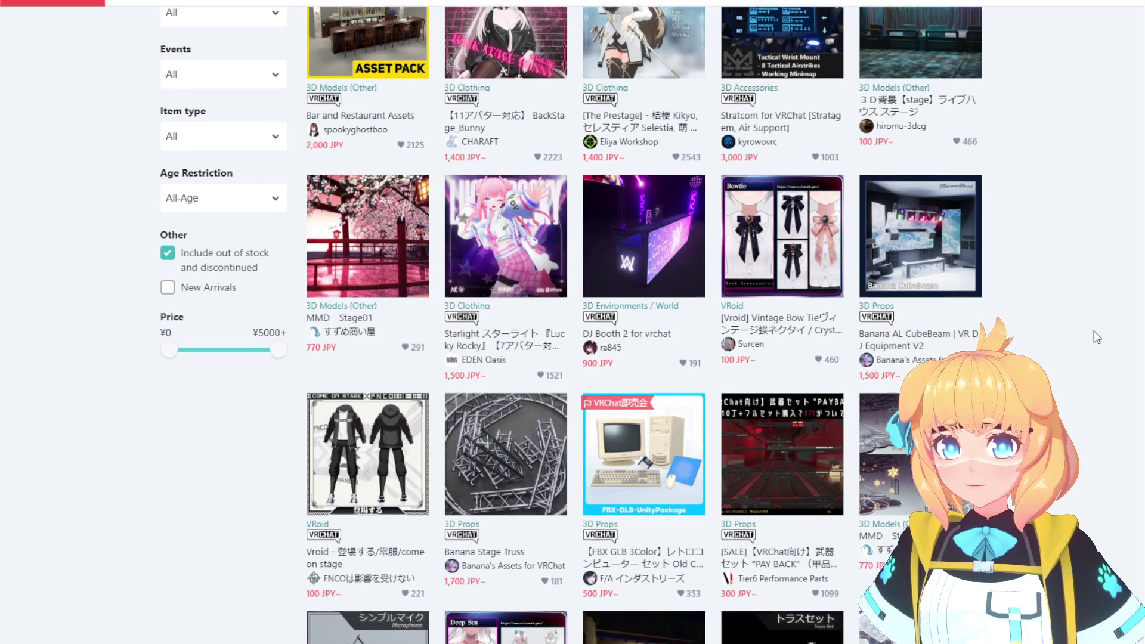
{"action": "scroll", "coordinate": [1098, 338], "scroll_direction": "down", "scroll_amount": 2}
{"action": "scroll", "coordinate": [1098, 338], "scroll_direction": "down", "scroll_amount": 2}
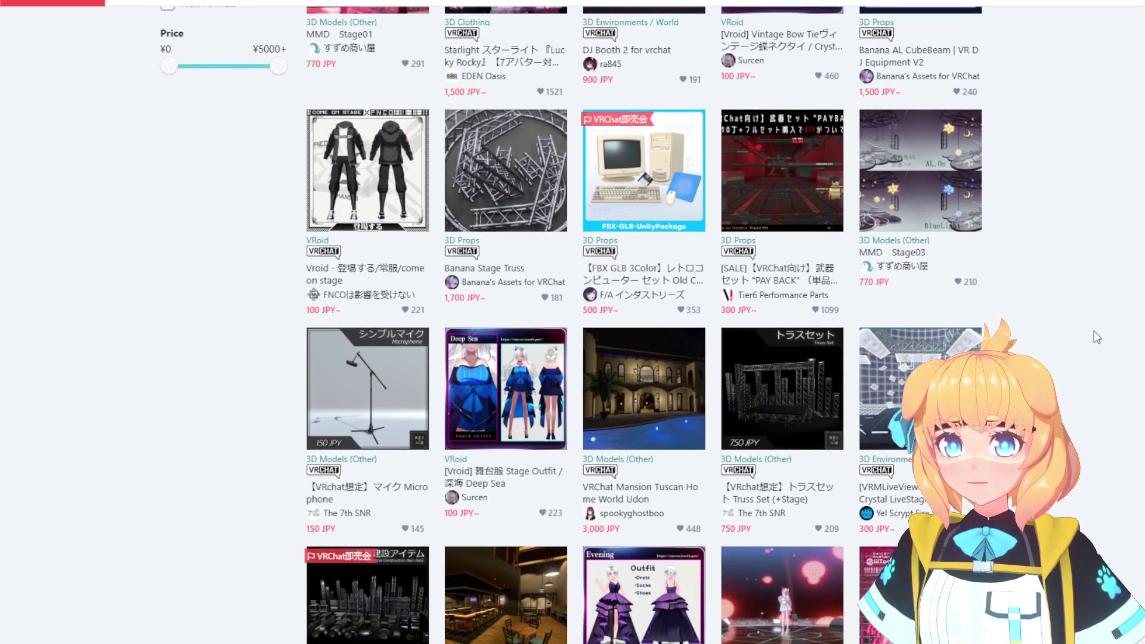
{"action": "scroll", "coordinate": [1097, 338], "scroll_direction": "down", "scroll_amount": 1}
{"action": "scroll", "coordinate": [1097, 337], "scroll_direction": "down", "scroll_amount": 1}
{"action": "scroll", "coordinate": [1098, 338], "scroll_direction": "down", "scroll_amount": 3}
{"action": "scroll", "coordinate": [1098, 338], "scroll_direction": "down", "scroll_amount": 1}
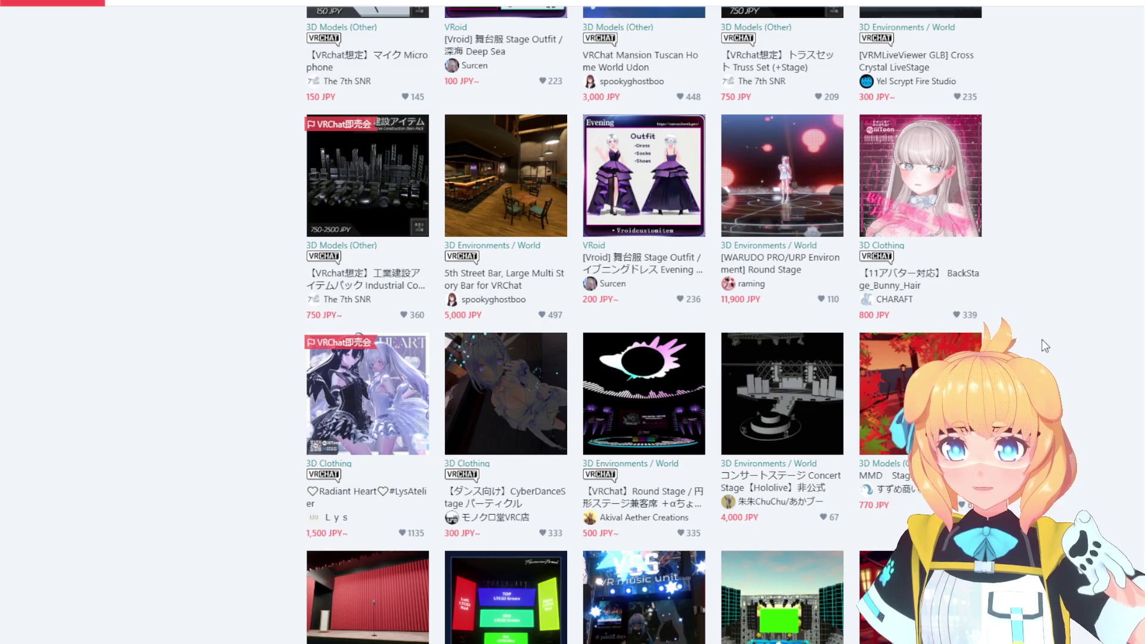
{"action": "scroll", "coordinate": [1042, 339], "scroll_direction": "down", "scroll_amount": 1}
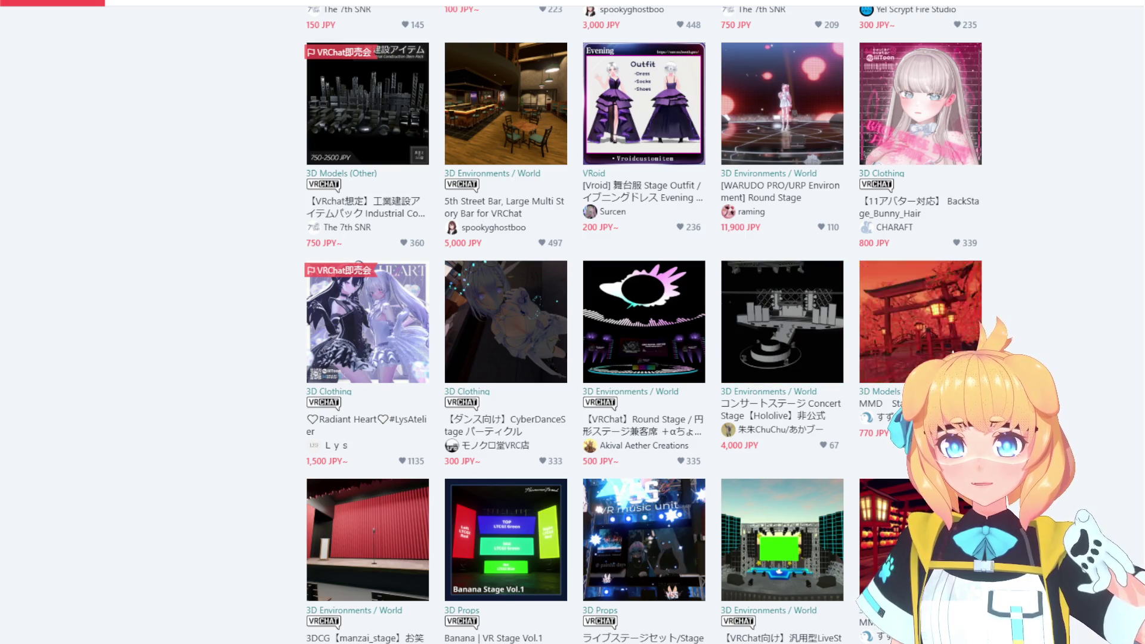
{"action": "scroll", "coordinate": [1064, 372], "scroll_direction": "down", "scroll_amount": 1}
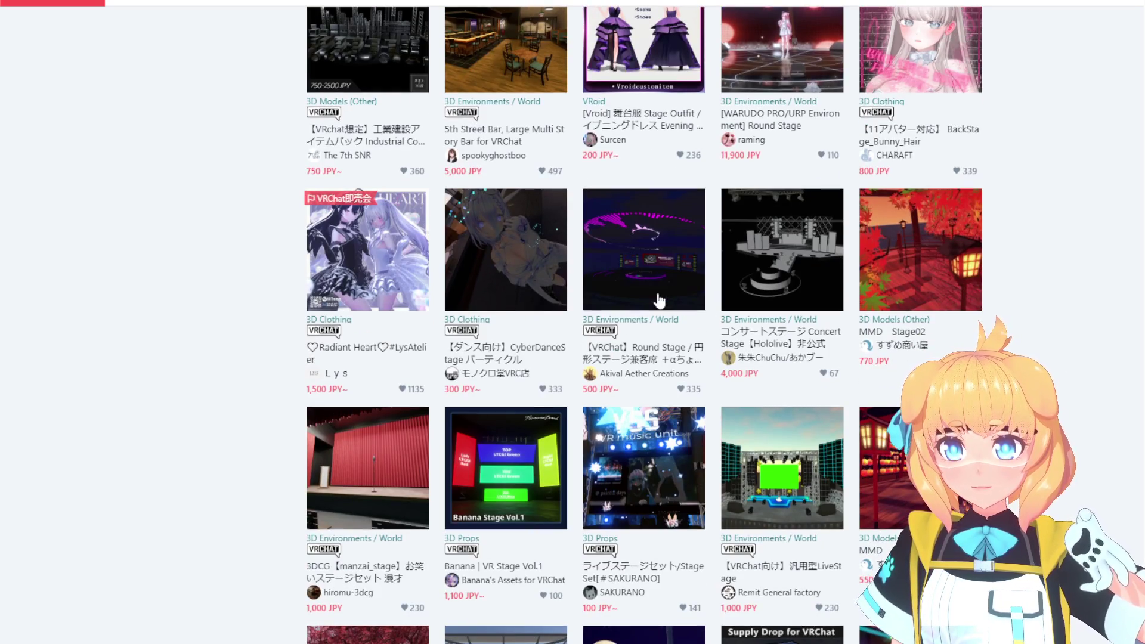
{"action": "scroll", "coordinate": [187, 275], "scroll_direction": "down", "scroll_amount": 3}
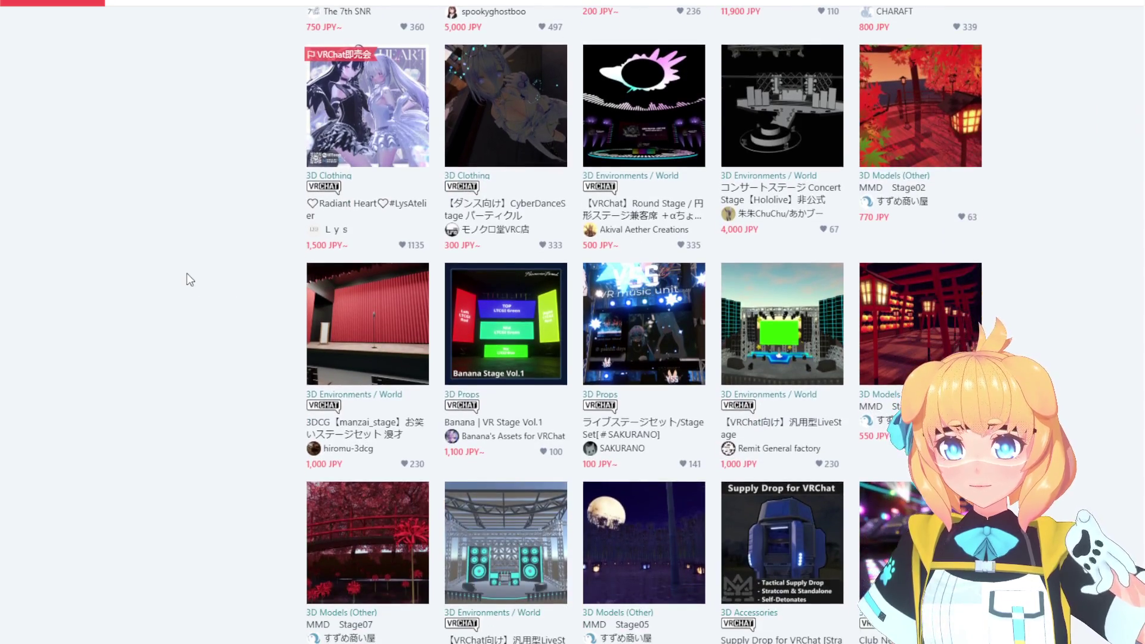
{"action": "scroll", "coordinate": [187, 275], "scroll_direction": "down", "scroll_amount": 1}
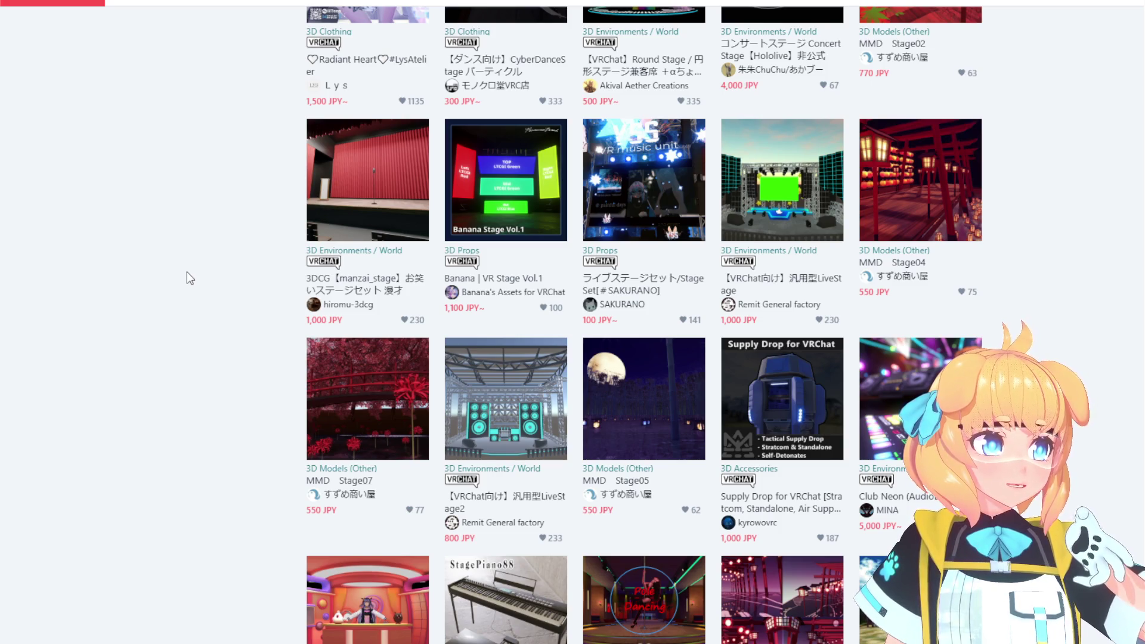
{"action": "scroll", "coordinate": [911, 329], "scroll_direction": "down", "scroll_amount": 10}
{"action": "scroll", "coordinate": [1075, 348], "scroll_direction": "down", "scroll_amount": 2}
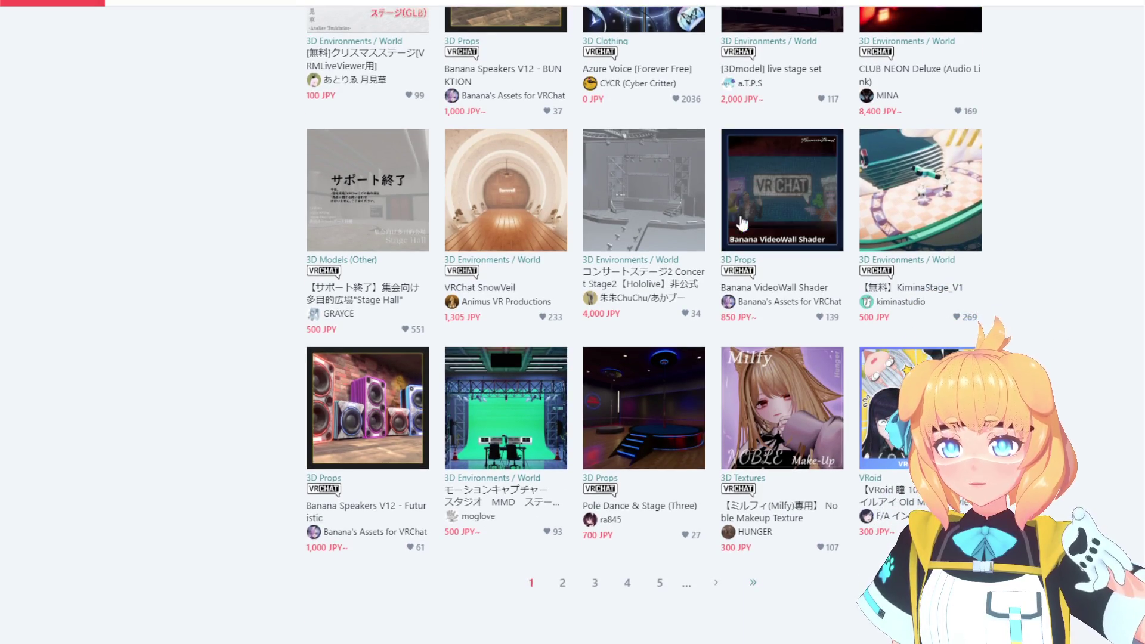
{"action": "left_click", "coordinate": [644, 190]}
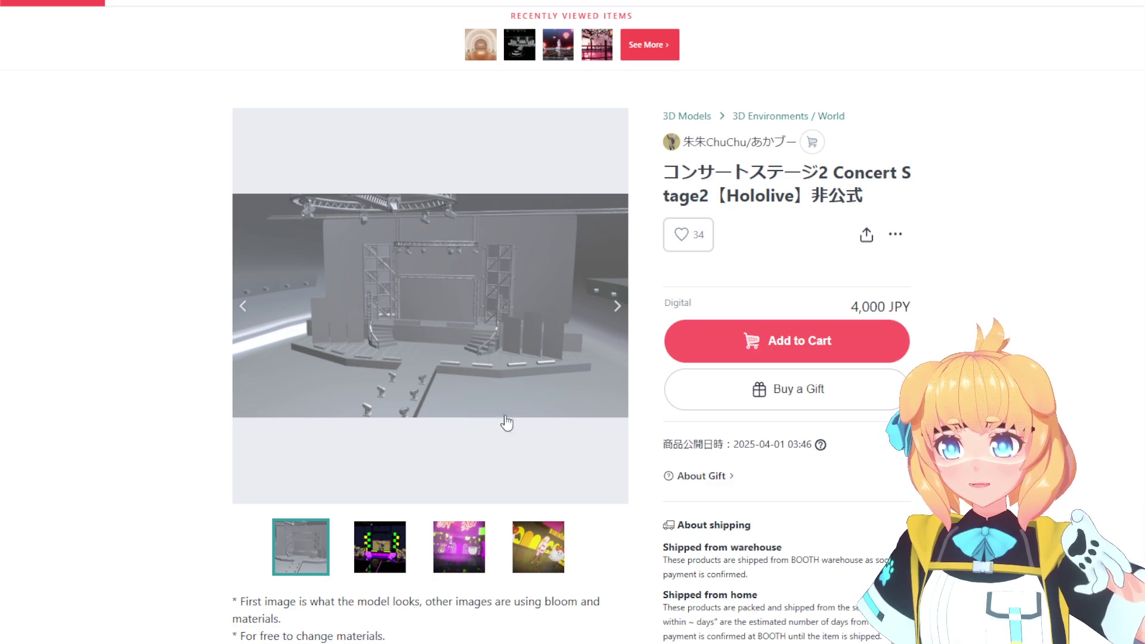
{"action": "scroll", "coordinate": [577, 572], "scroll_direction": "down", "scroll_amount": 3}
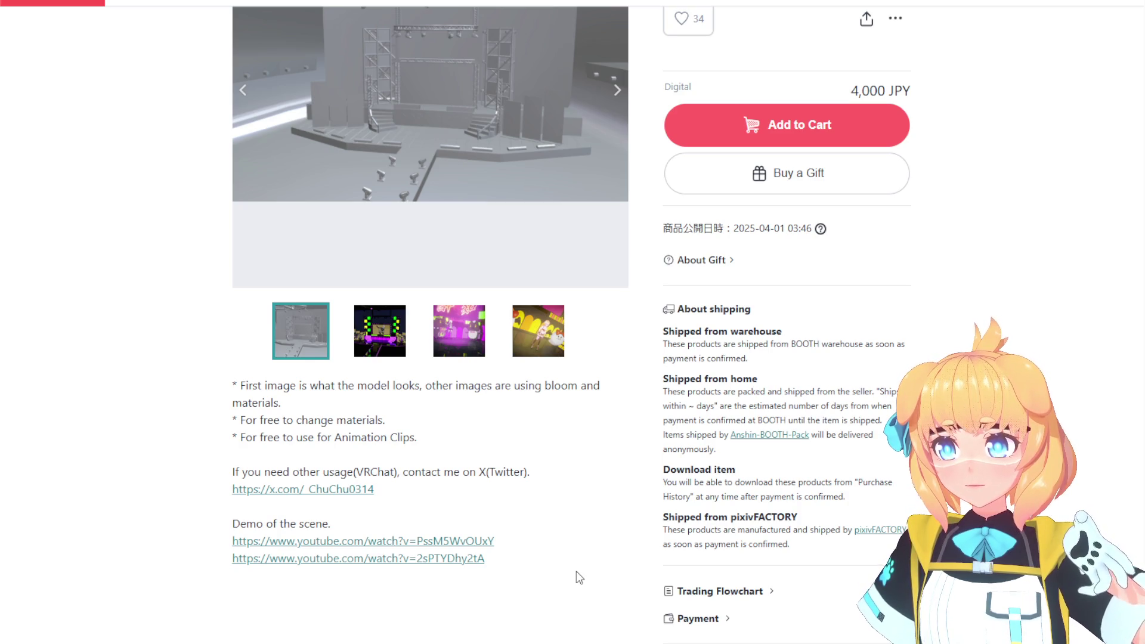
{"action": "scroll", "coordinate": [576, 572], "scroll_direction": "up", "scroll_amount": 4}
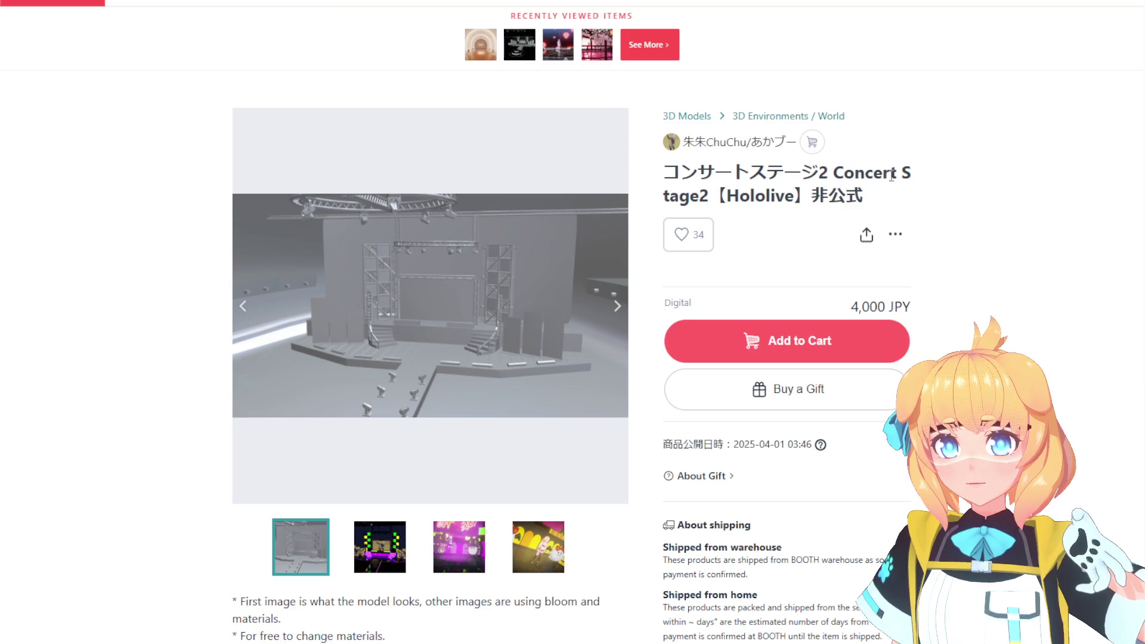
{"action": "left_click", "coordinate": [618, 304]}
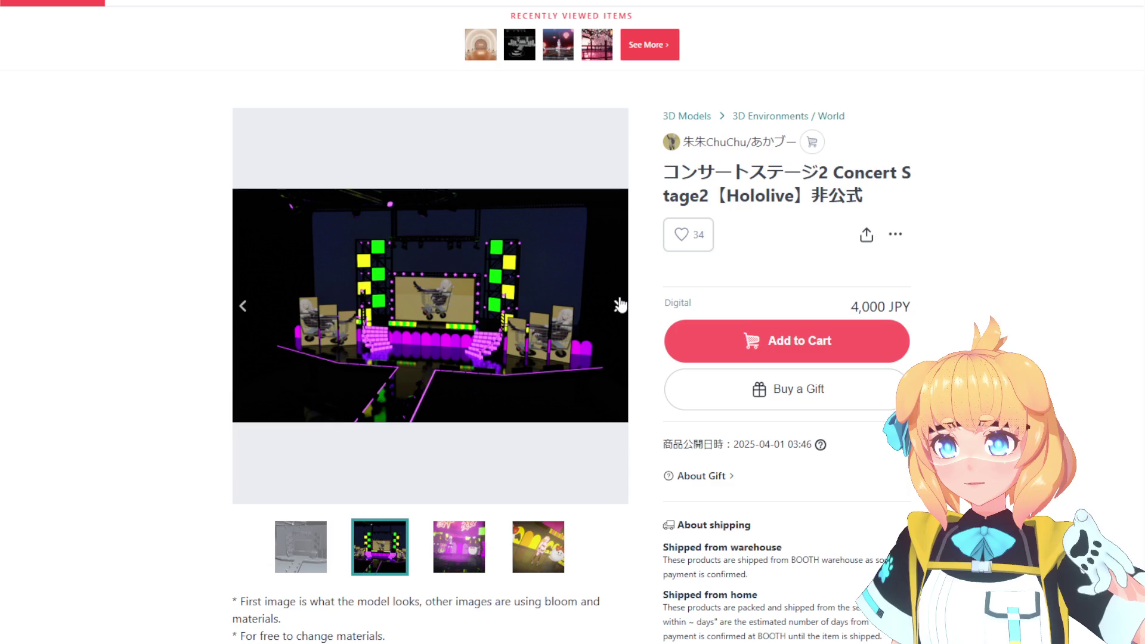
{"action": "left_click", "coordinate": [619, 305]}
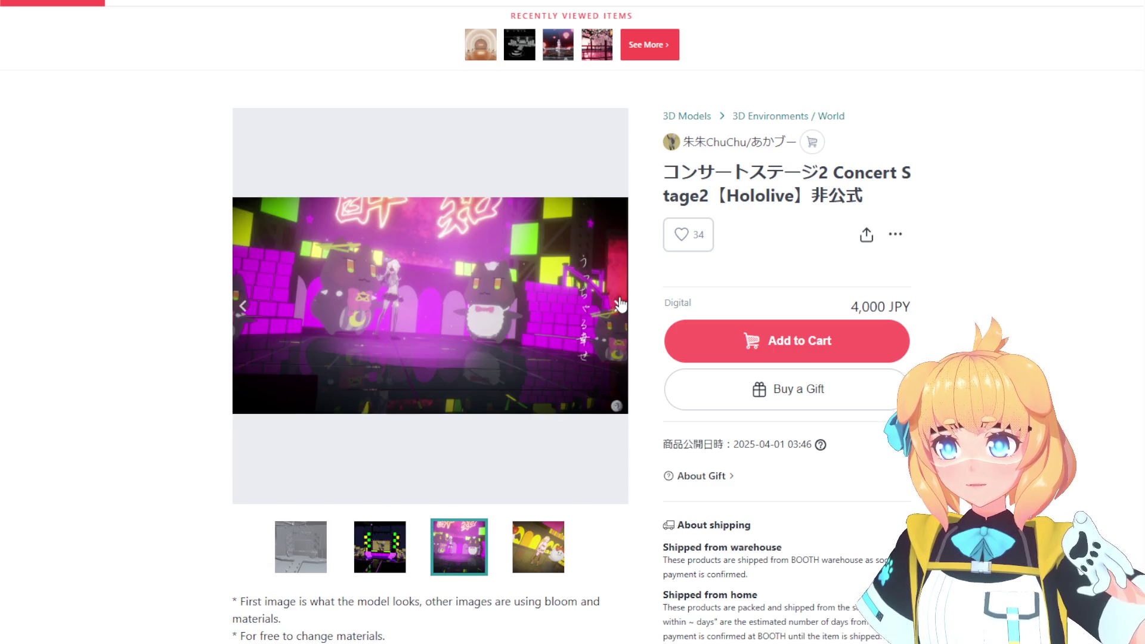
{"action": "left_click", "coordinate": [621, 305]}
{"action": "left_click", "coordinate": [620, 305]}
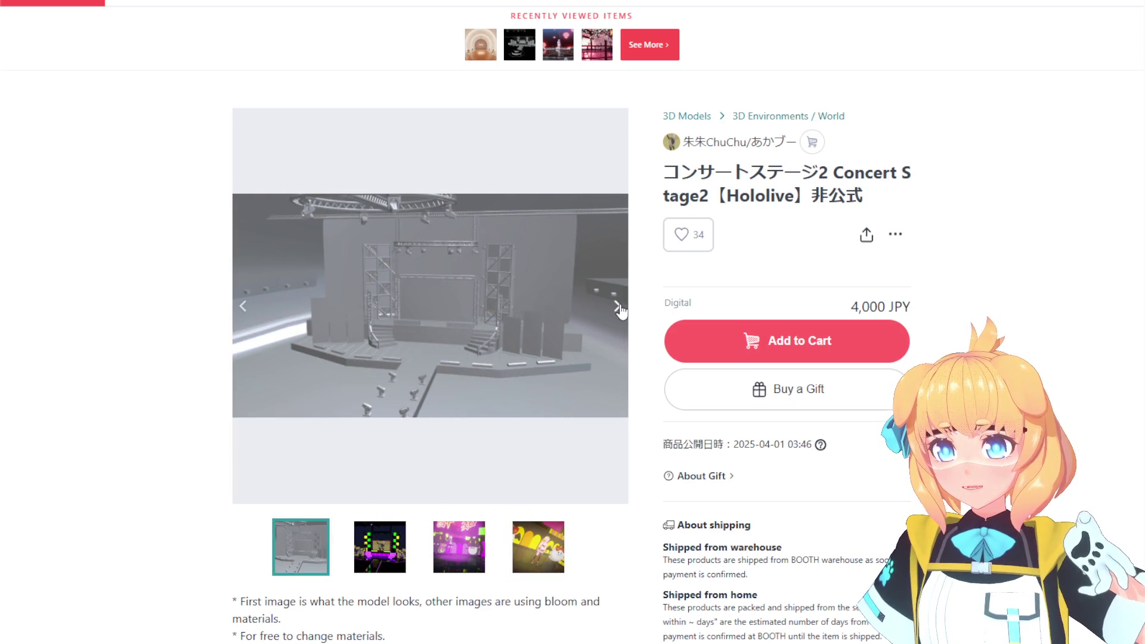
{"action": "scroll", "coordinate": [620, 311], "scroll_direction": "down", "scroll_amount": 7}
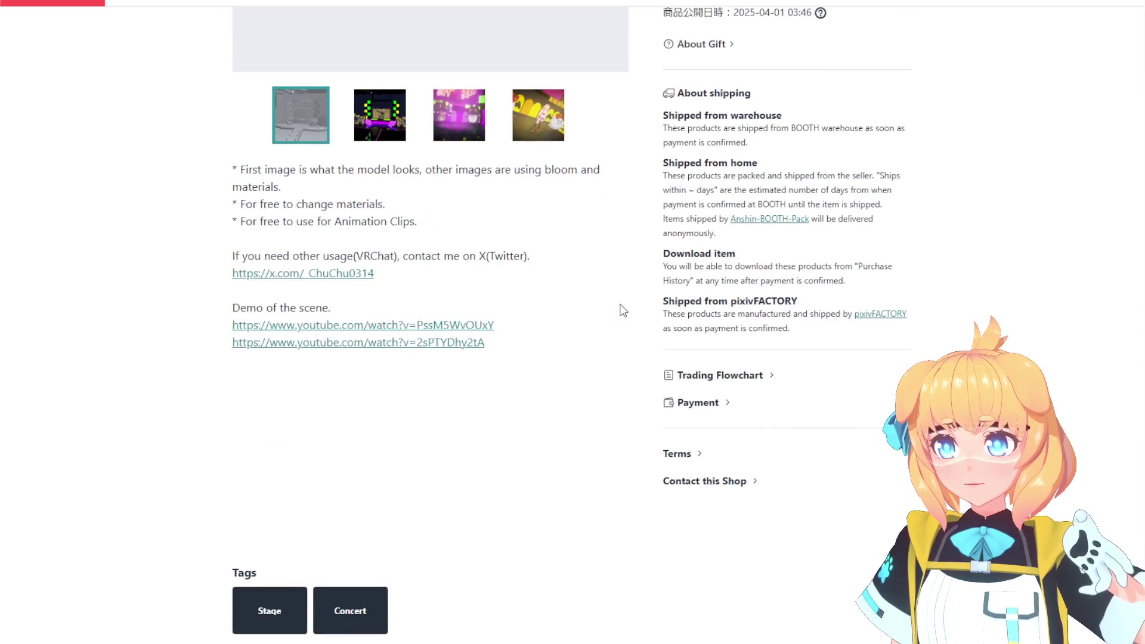
{"action": "scroll", "coordinate": [623, 310], "scroll_direction": "up", "scroll_amount": 6}
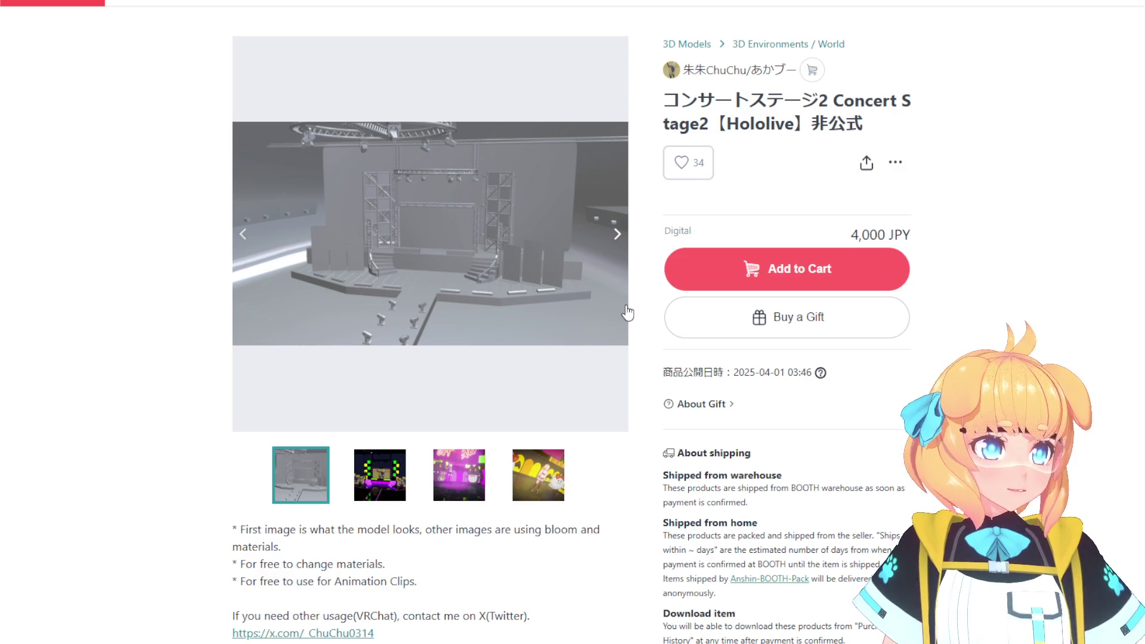
{"action": "scroll", "coordinate": [646, 278], "scroll_direction": "up", "scroll_amount": 1}
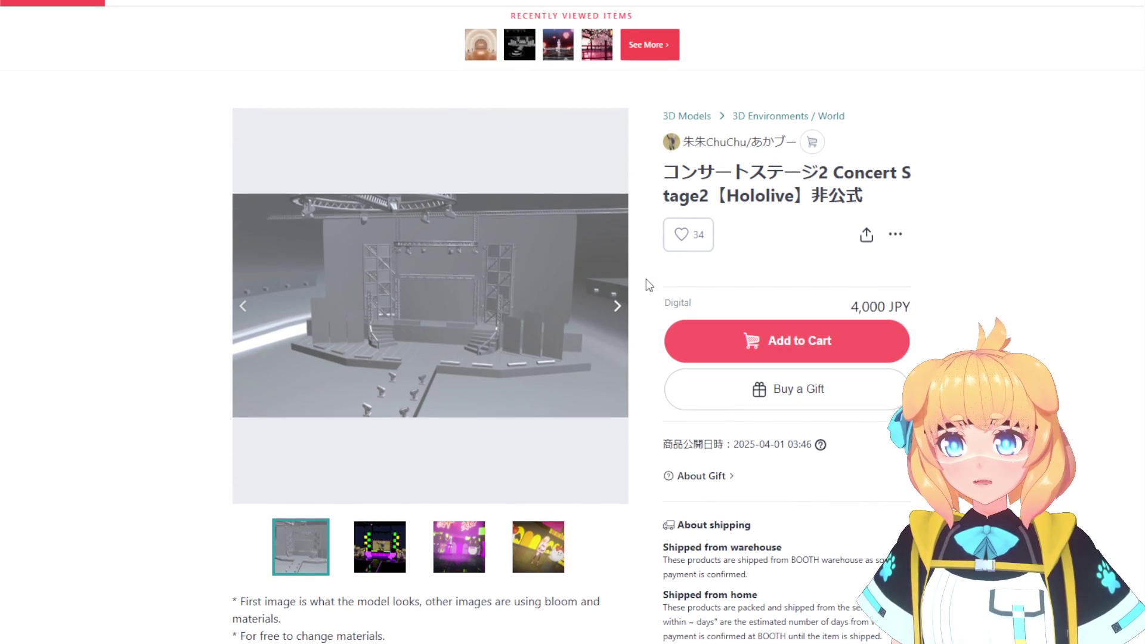
{"action": "scroll", "coordinate": [646, 278], "scroll_direction": "down", "scroll_amount": 10}
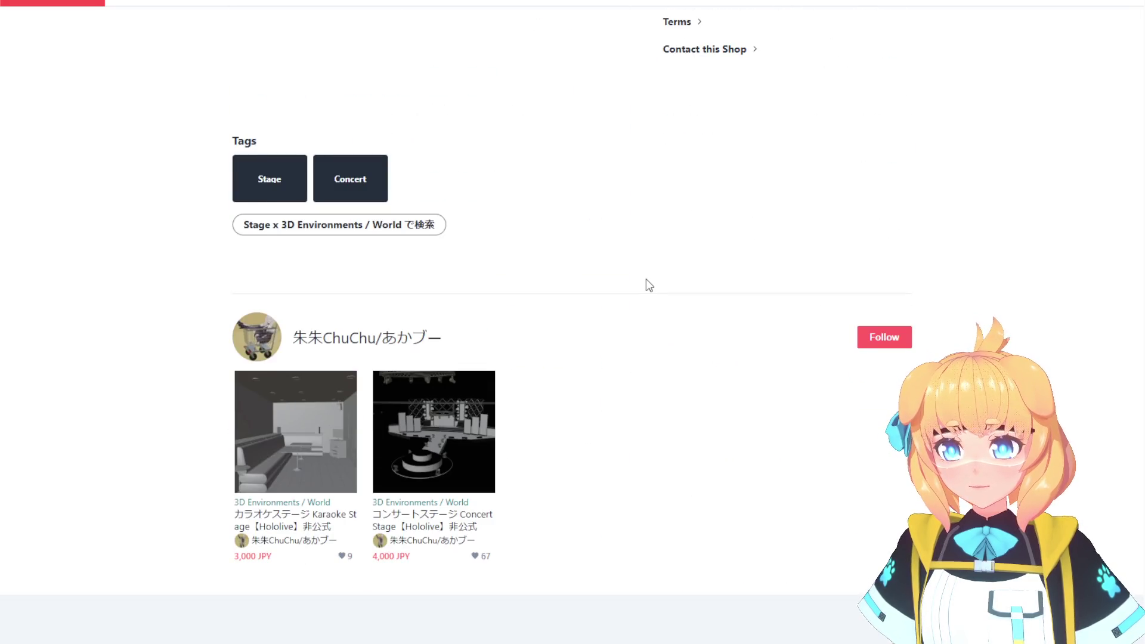
{"action": "scroll", "coordinate": [646, 278], "scroll_direction": "up", "scroll_amount": 8}
{"action": "scroll", "coordinate": [647, 278], "scroll_direction": "up", "scroll_amount": 4}
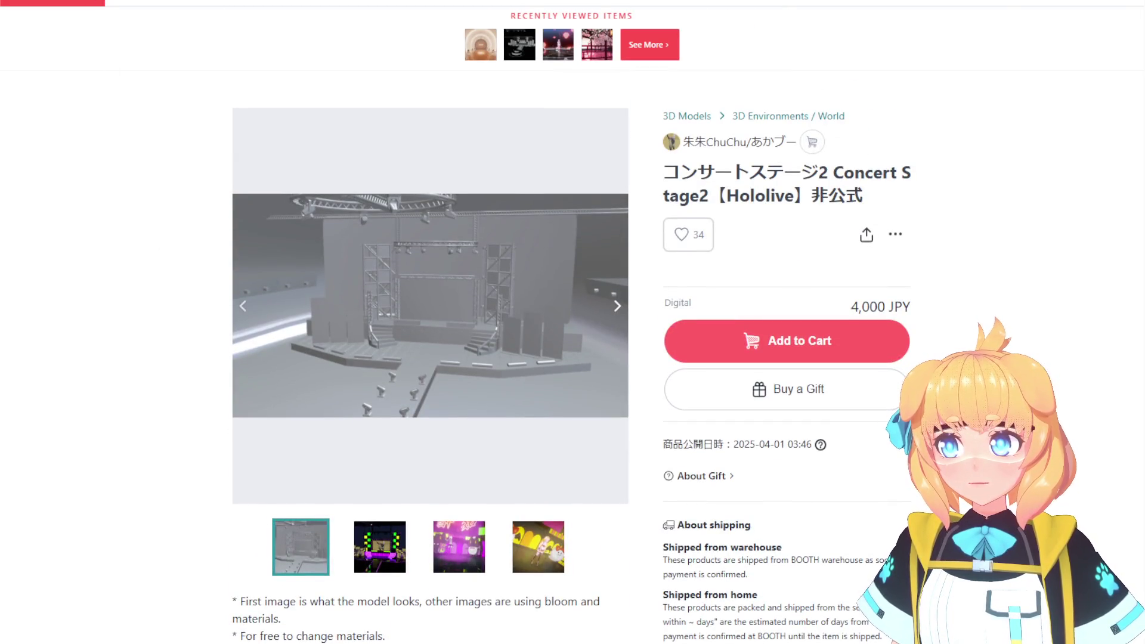
{"action": "key", "text": "alt+Left"}
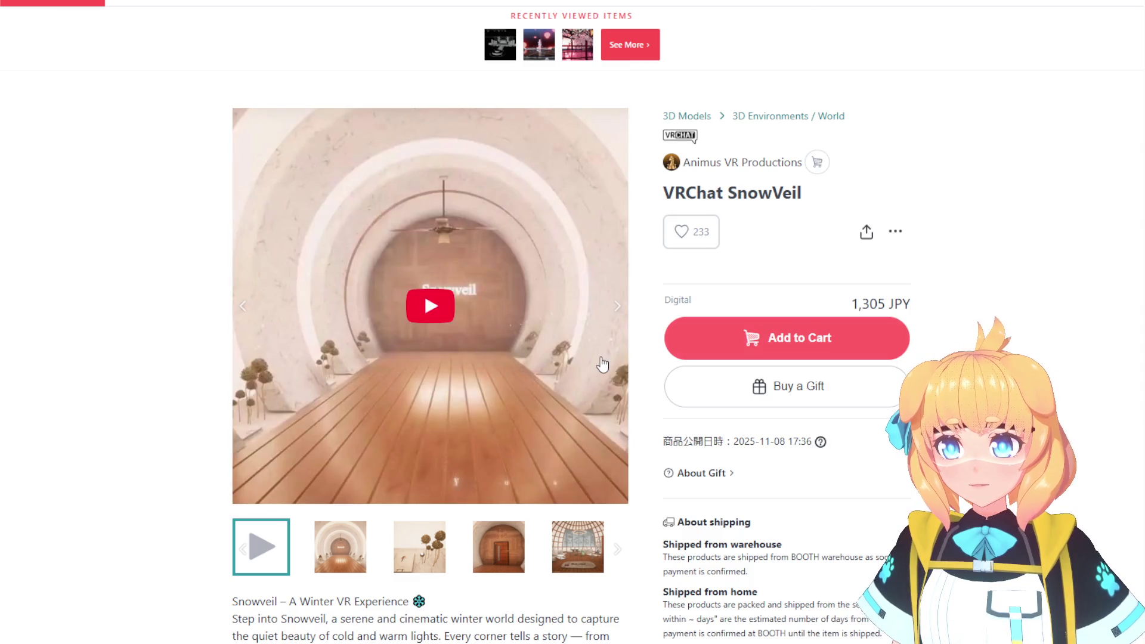
Page through the SnowVeil gallery from the tunnel door to the mannequin room pictures.
{"action": "left_click", "coordinate": [329, 547]}
{"action": "left_click", "coordinate": [365, 559]}
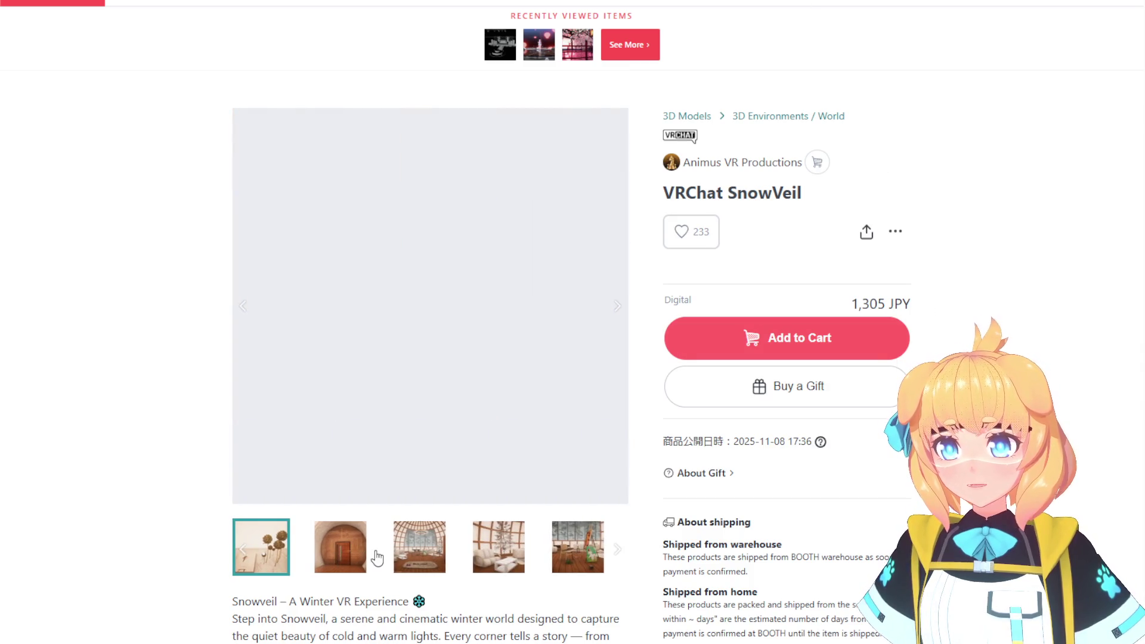
{"action": "left_click", "coordinate": [355, 557]}
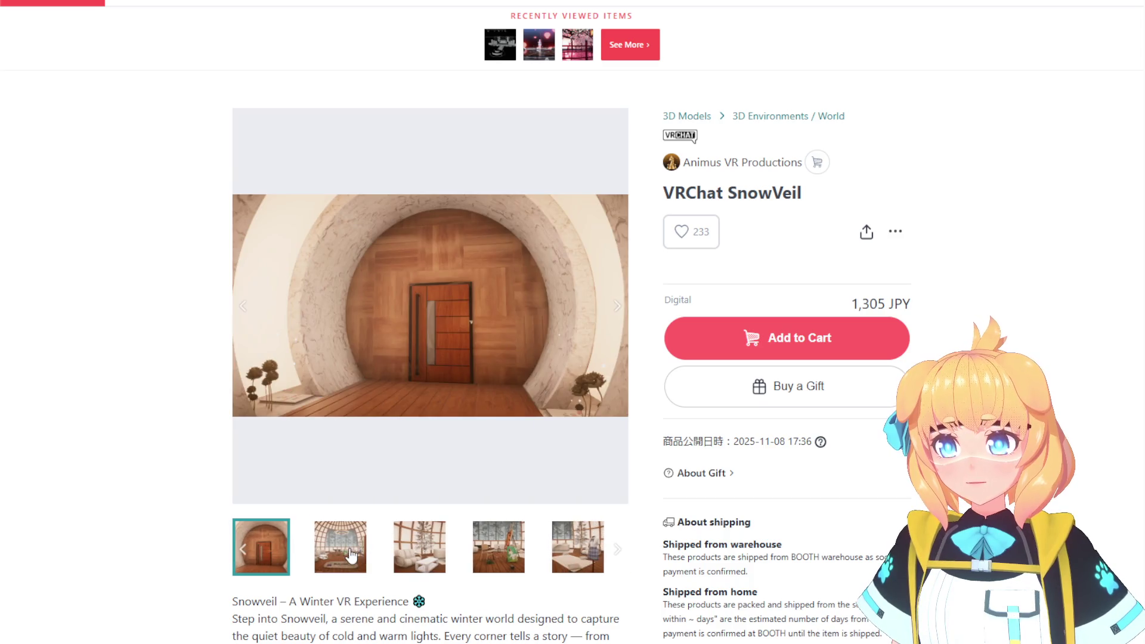
{"action": "left_click", "coordinate": [352, 556]}
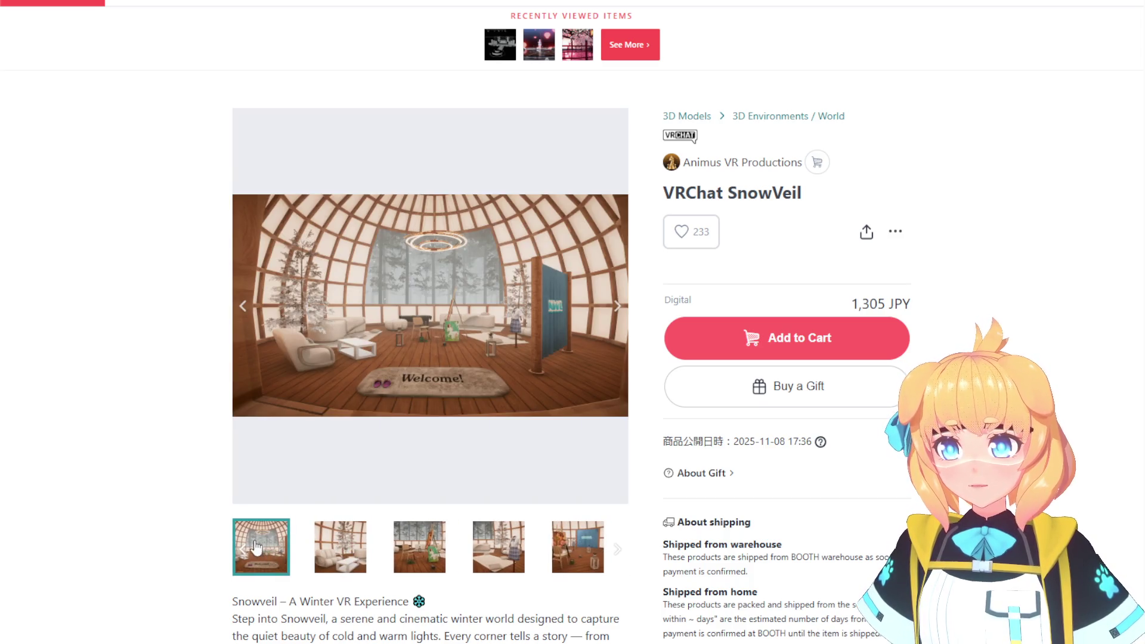
{"action": "left_click", "coordinate": [618, 307]}
{"action": "left_click", "coordinate": [618, 307]}
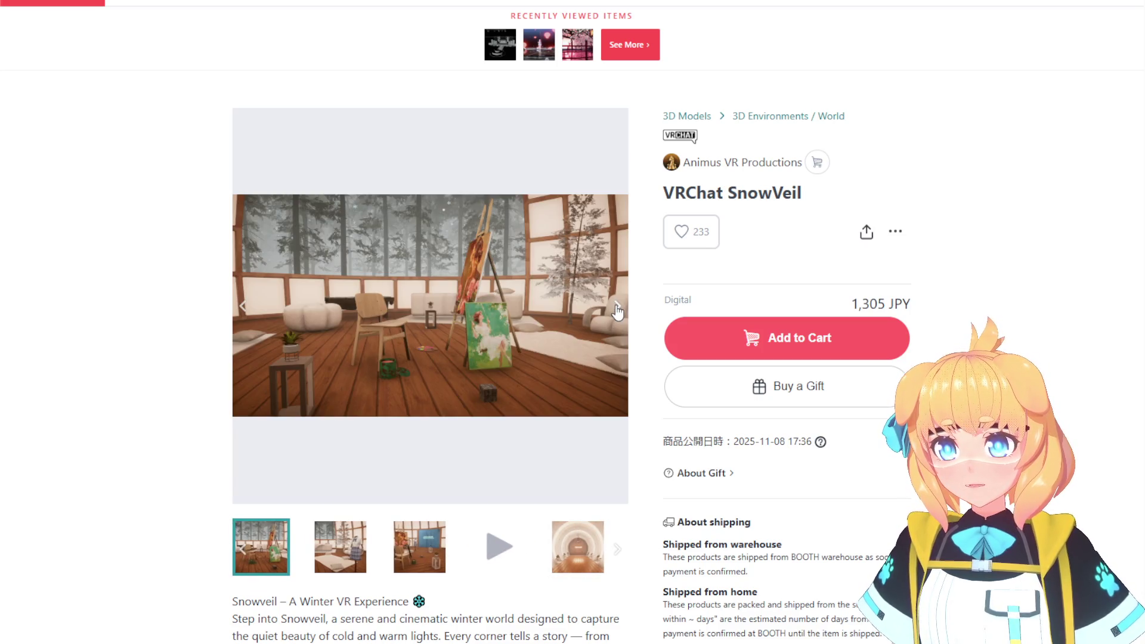
{"action": "left_click", "coordinate": [618, 307]}
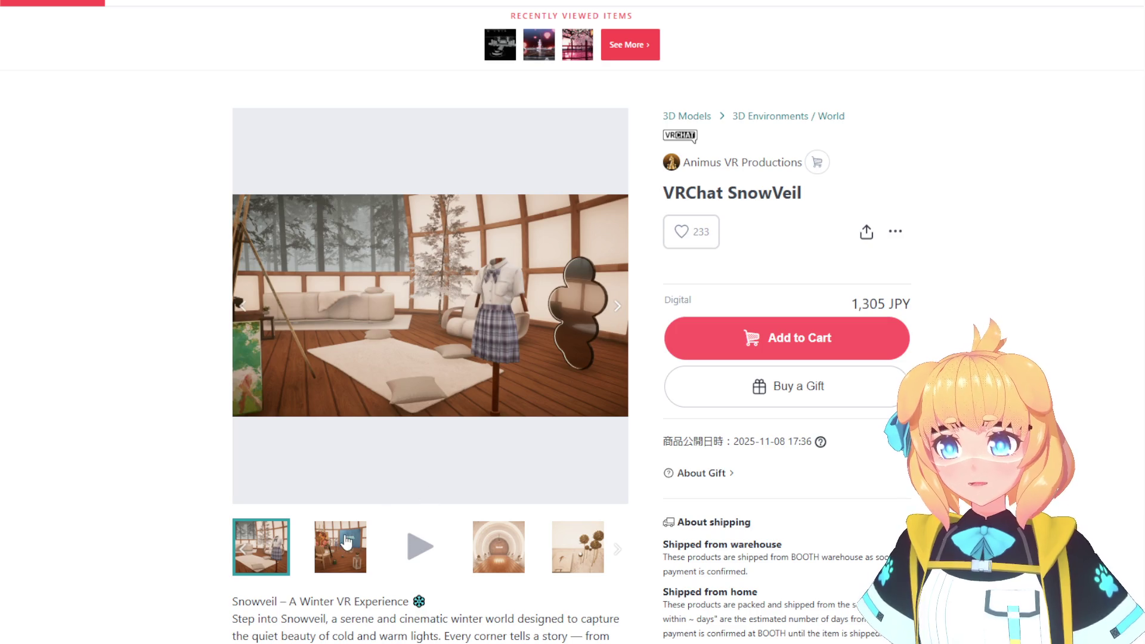
Keep paging the SnowVeil gallery to the wooden-door tunnel image, then go back.
{"action": "left_click", "coordinate": [348, 541]}
{"action": "left_click", "coordinate": [412, 559]}
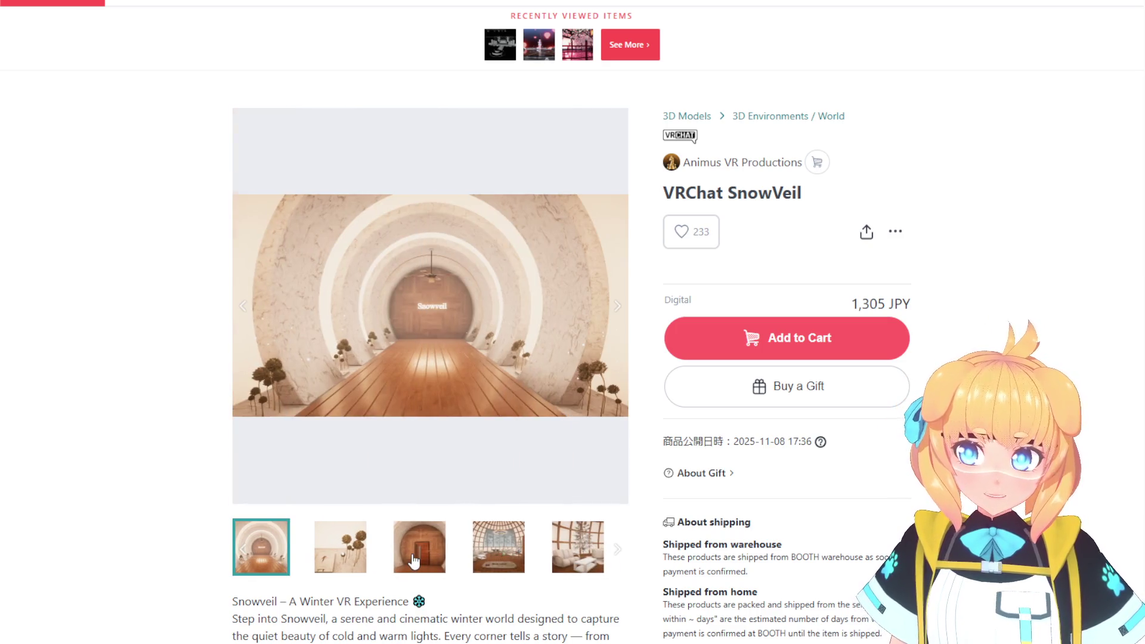
{"action": "left_click", "coordinate": [413, 561]}
{"action": "left_click", "coordinate": [415, 560]}
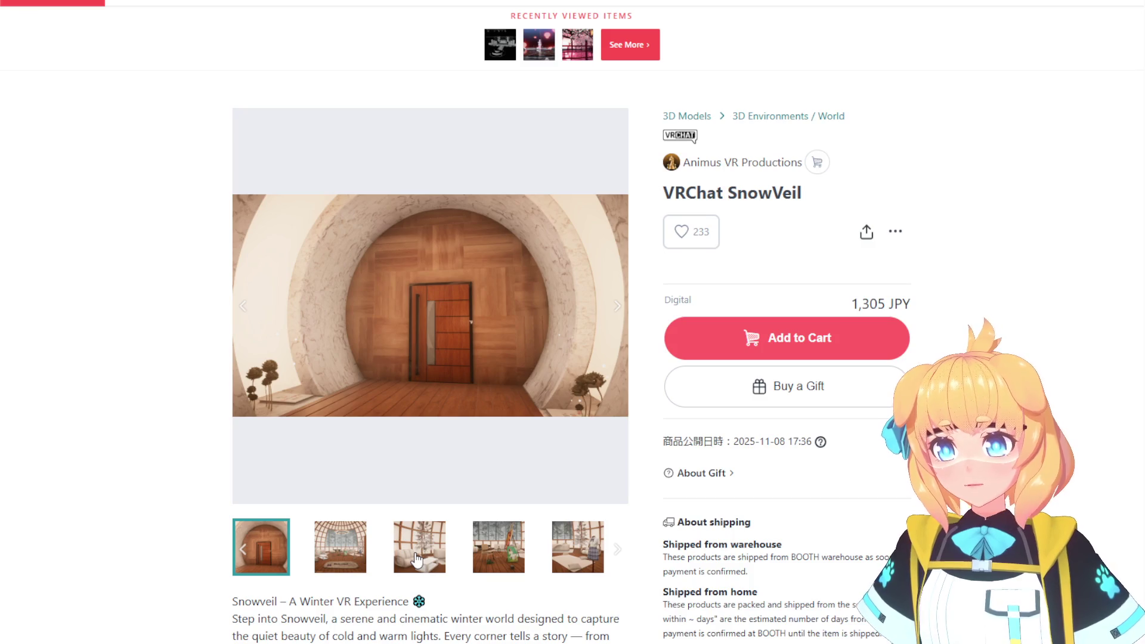
{"action": "left_click", "coordinate": [417, 561]}
{"action": "left_click", "coordinate": [419, 561]}
{"action": "left_click", "coordinate": [419, 561]}
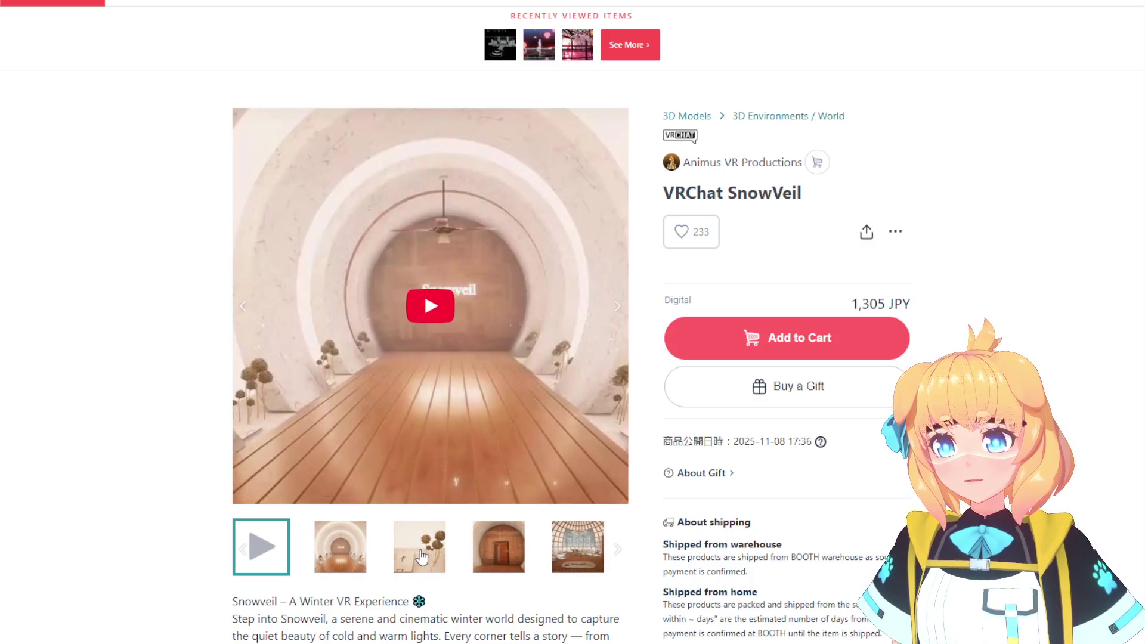
{"action": "left_click", "coordinate": [421, 558]}
{"action": "left_click", "coordinate": [618, 307]}
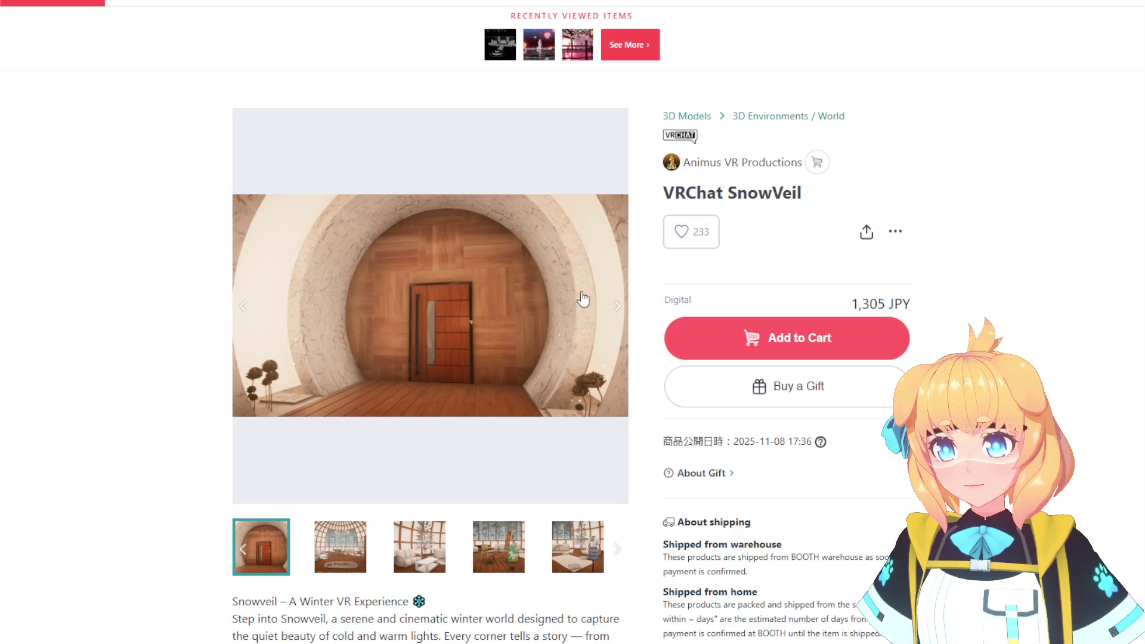
{"action": "key", "text": "alt+Left"}
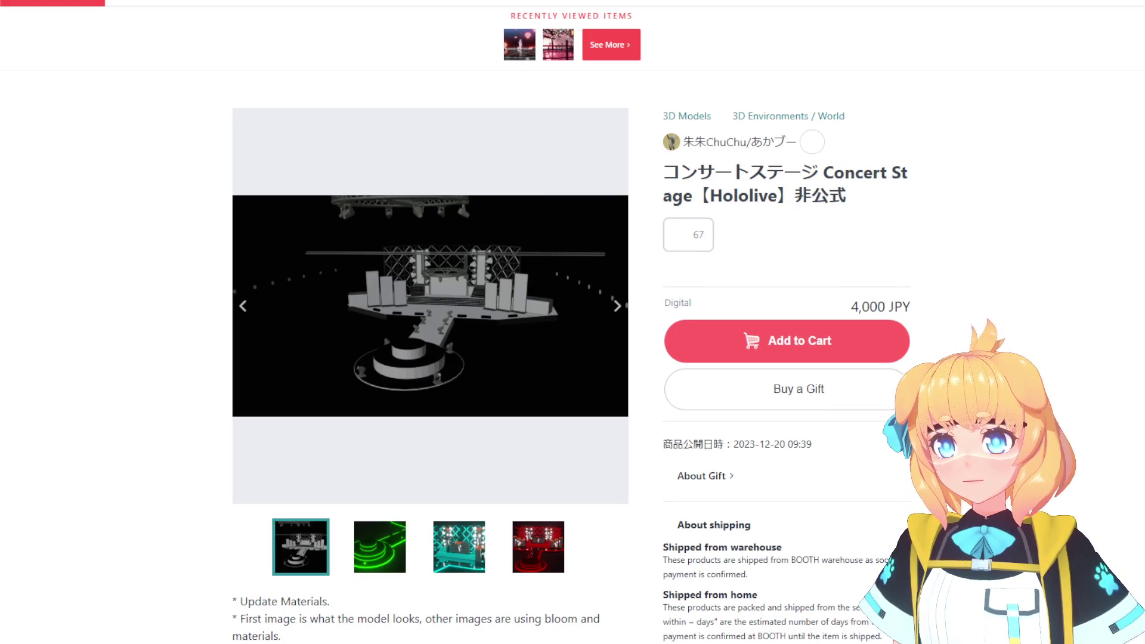
Preview the green, teal and red-lit Concert Stage images.
{"action": "left_click", "coordinate": [382, 567]}
{"action": "left_click", "coordinate": [467, 549]}
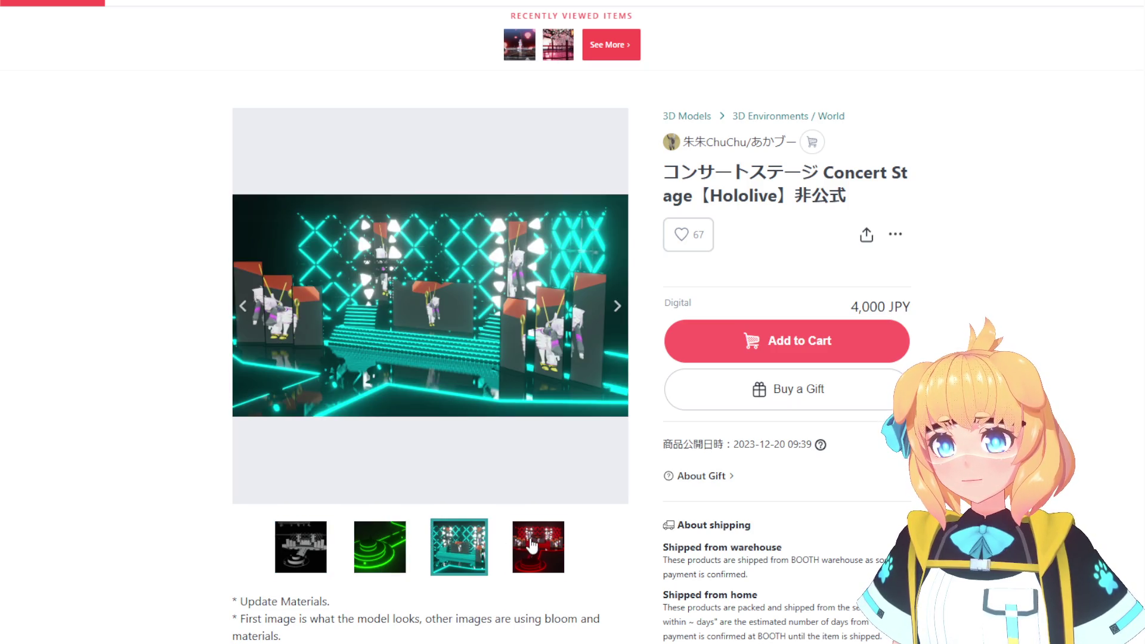
{"action": "left_click", "coordinate": [533, 547]}
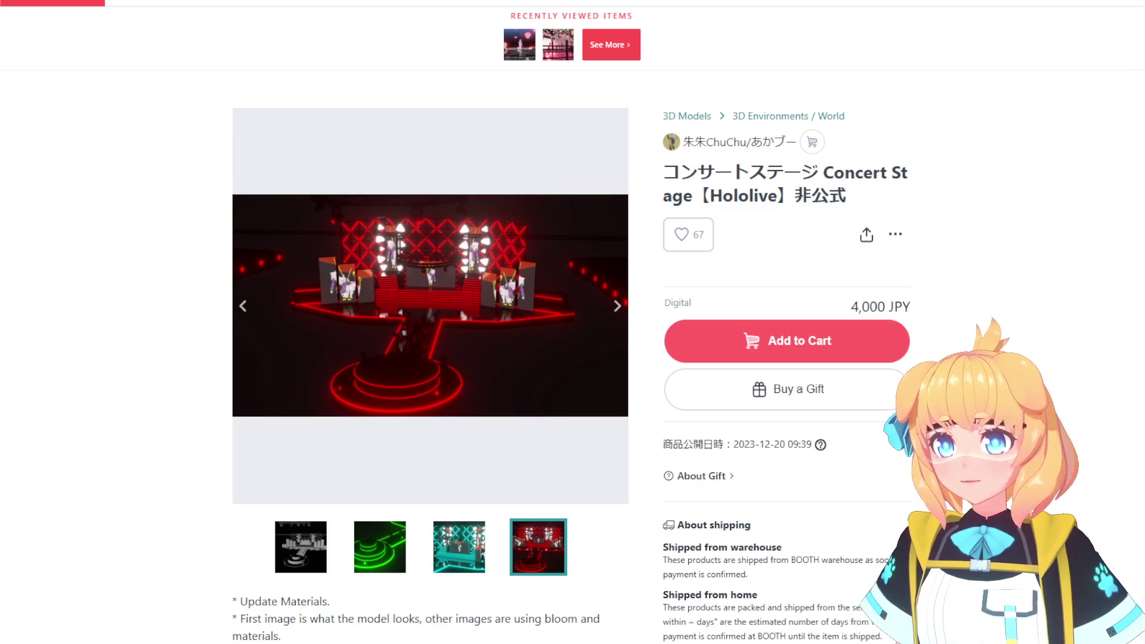
Browse the Round Stage avatar close-up and blue starry stage images, then go back.
{"action": "left_click", "coordinate": [397, 561]}
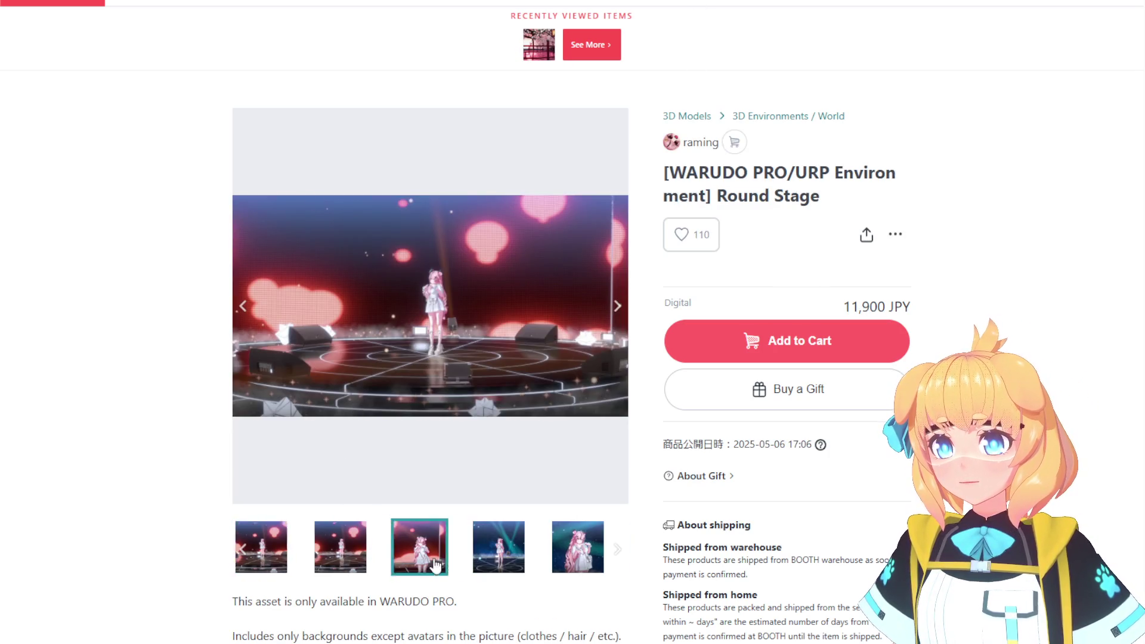
{"action": "left_click", "coordinate": [492, 558]}
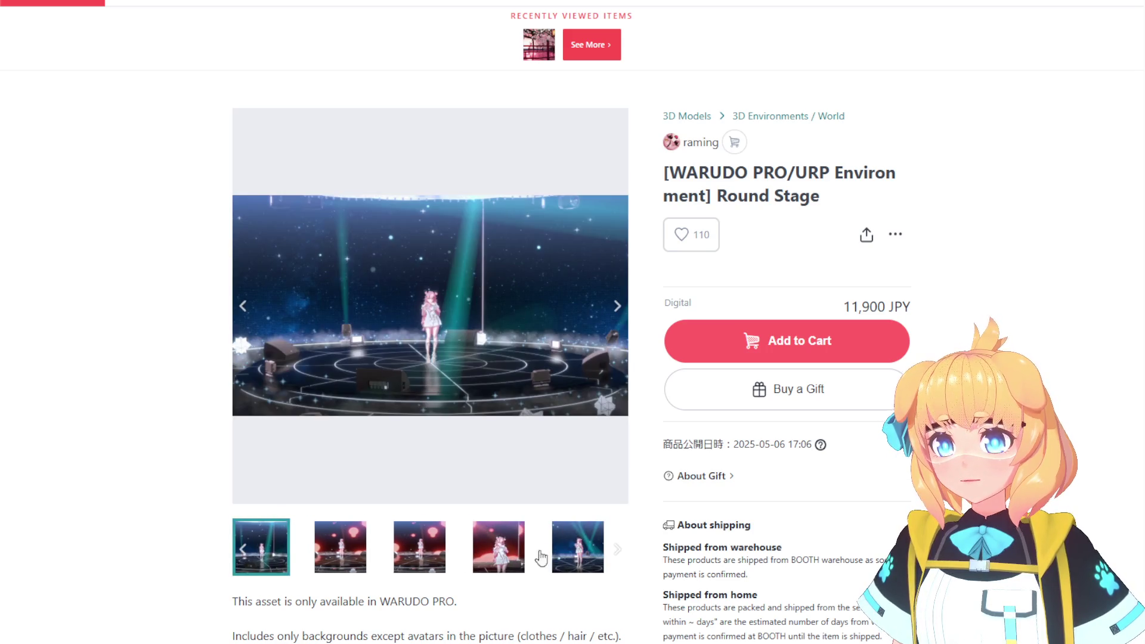
{"action": "left_click", "coordinate": [521, 558]}
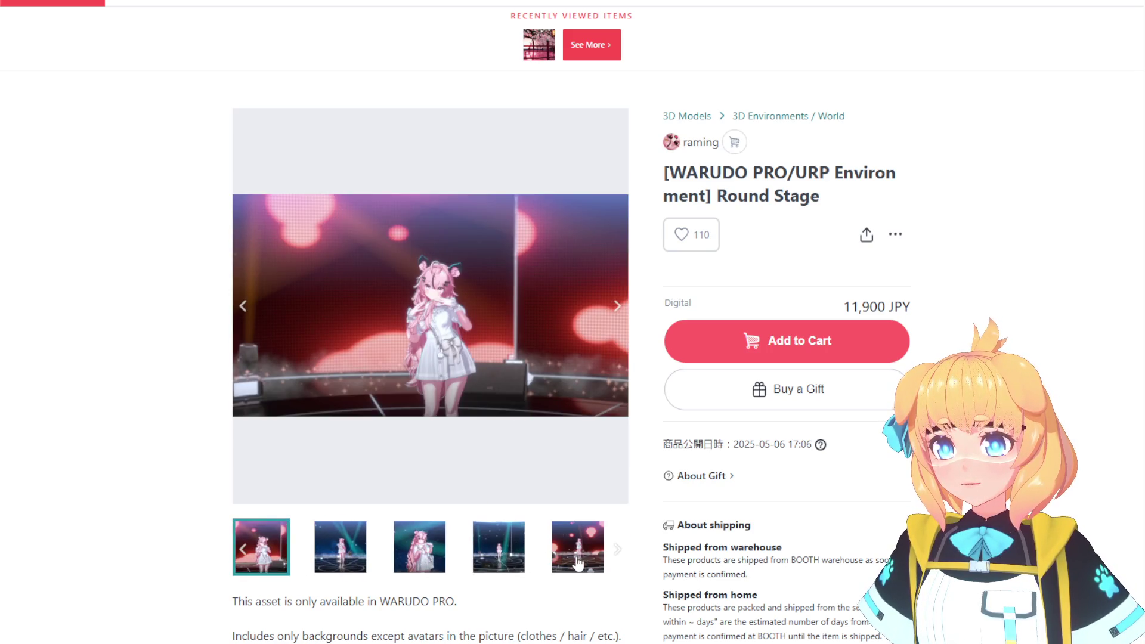
{"action": "left_click", "coordinate": [522, 564]}
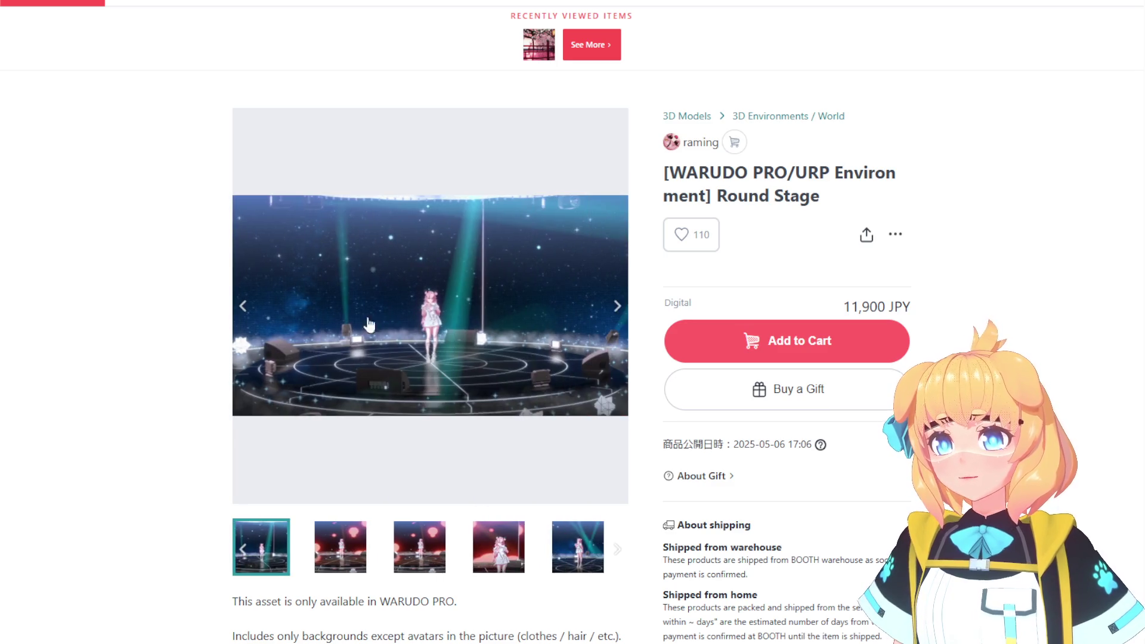
{"action": "left_click", "coordinate": [590, 568]}
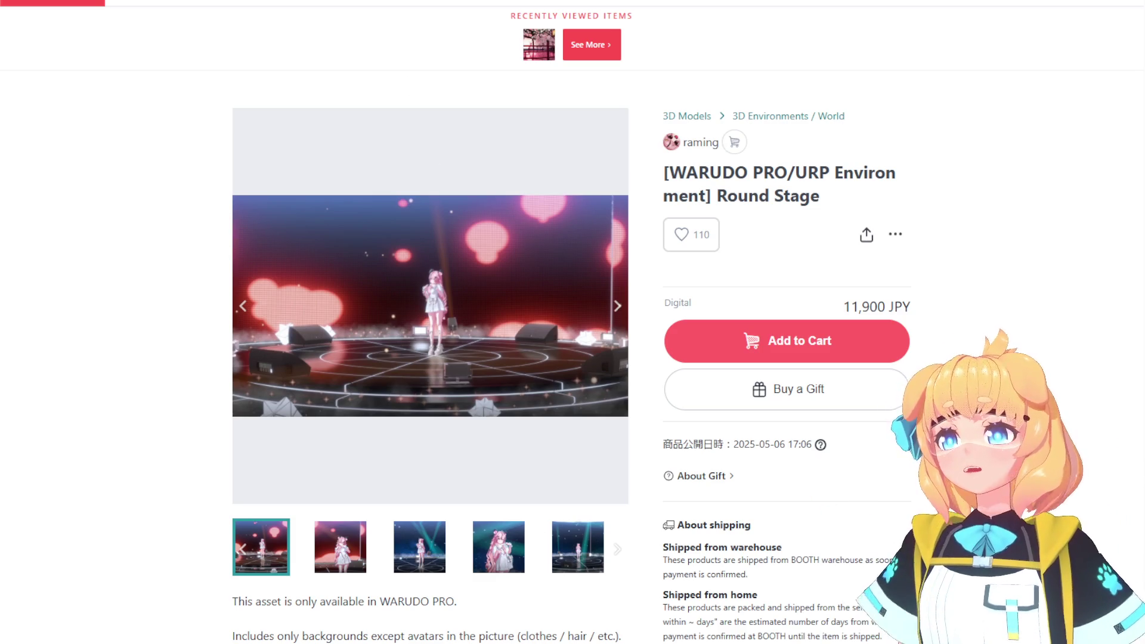
{"action": "key", "text": "alt+Left"}
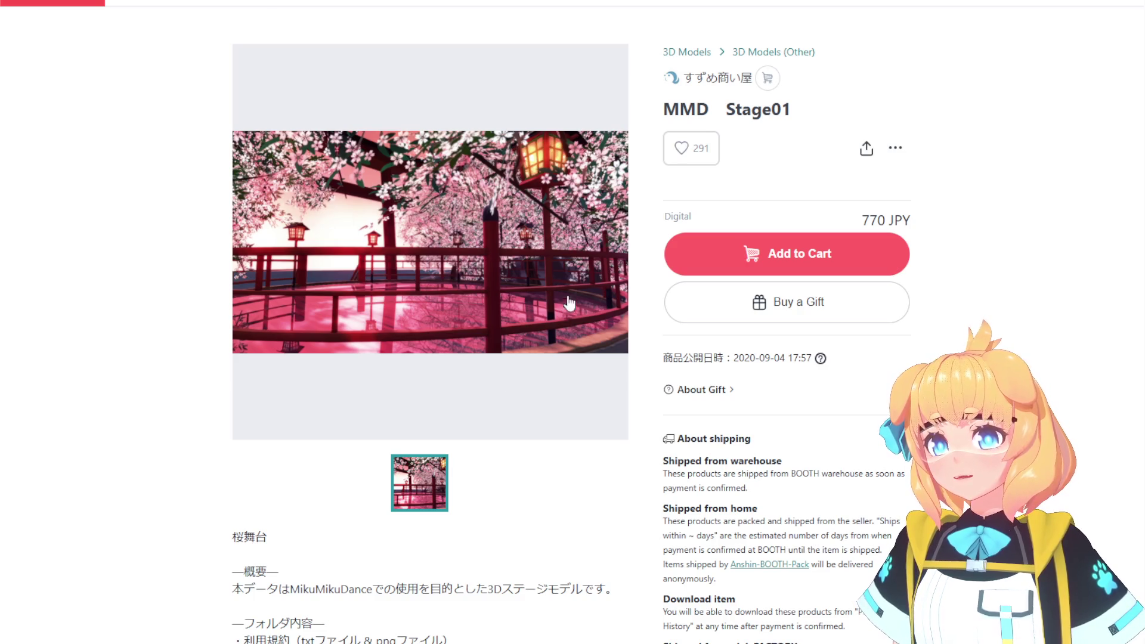
Enlarge and close the MMD Stage01 cherry-blossom stage image, then scroll its page.
{"action": "left_click", "coordinate": [619, 251]}
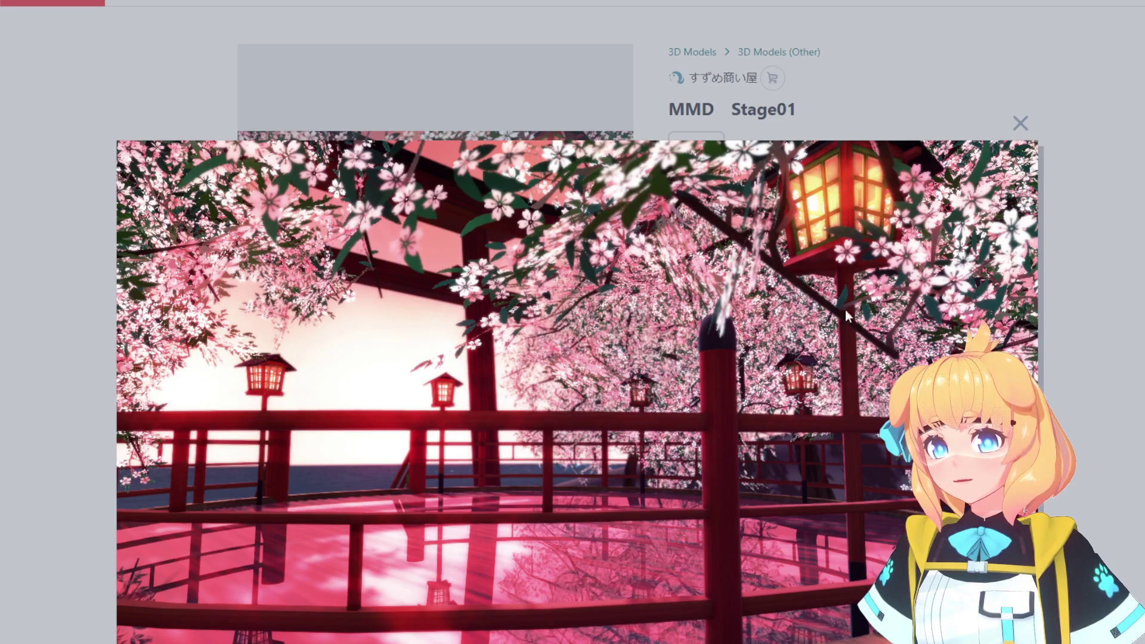
{"action": "left_click", "coordinate": [1079, 352]}
{"action": "scroll", "coordinate": [473, 299], "scroll_direction": "down", "scroll_amount": 3}
{"action": "scroll", "coordinate": [475, 298], "scroll_direction": "up", "scroll_amount": 3}
{"action": "scroll", "coordinate": [475, 299], "scroll_direction": "down", "scroll_amount": 17}
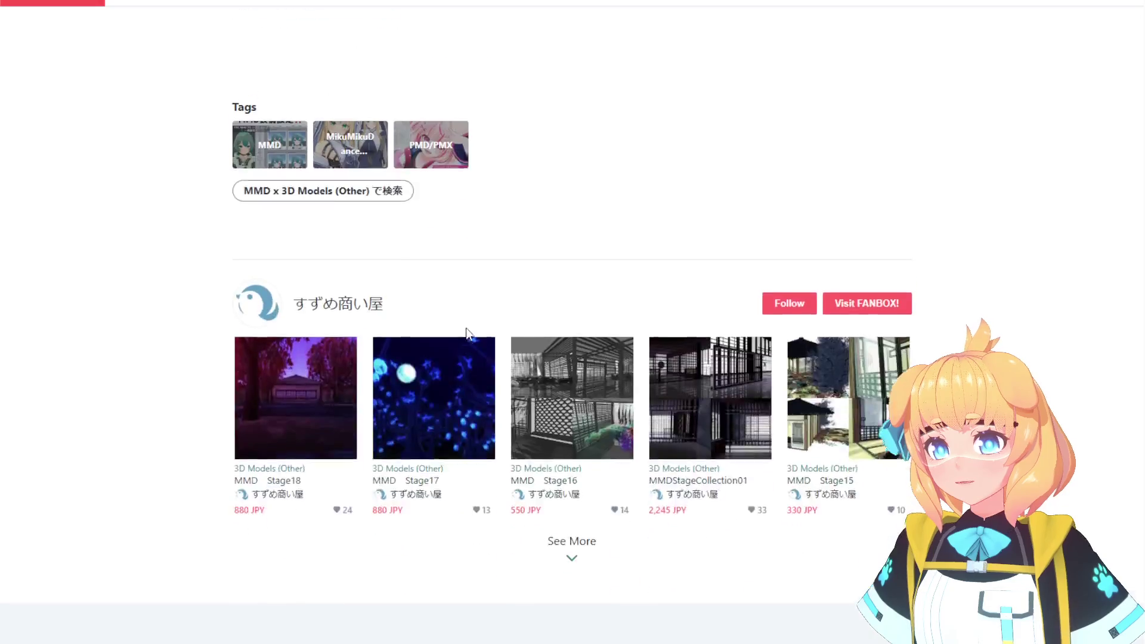
{"action": "scroll", "coordinate": [468, 327], "scroll_direction": "up", "scroll_amount": 17}
Scroll down and return to the stage 3D Models search results.
{"action": "scroll", "coordinate": [795, 601], "scroll_direction": "down", "scroll_amount": 20}
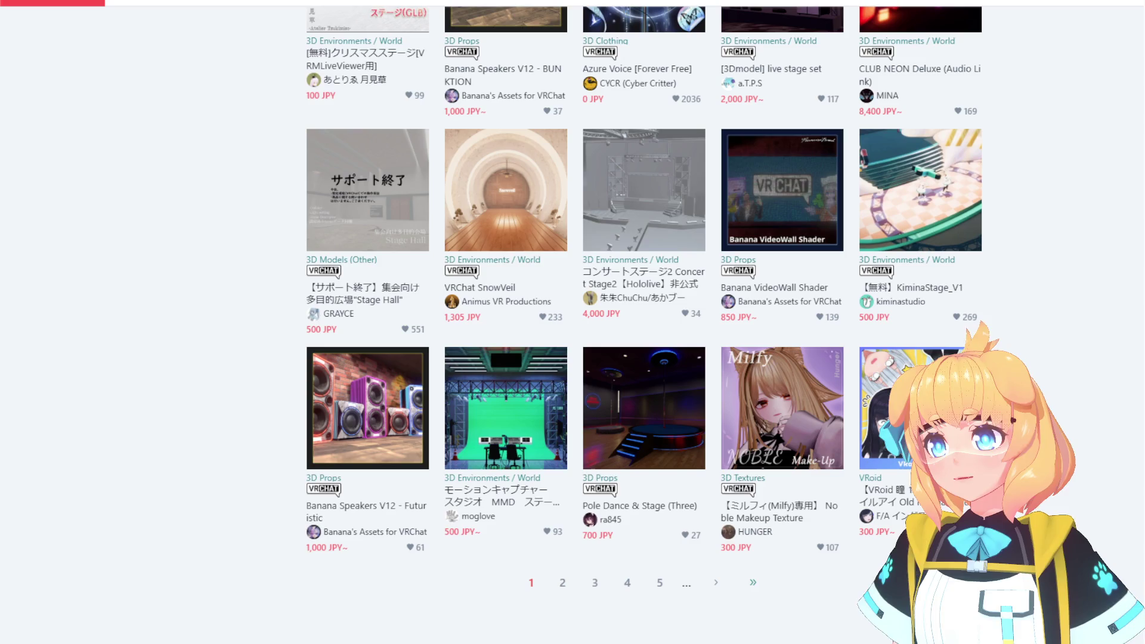
{"action": "scroll", "coordinate": [795, 601], "scroll_direction": "down", "scroll_amount": 1}
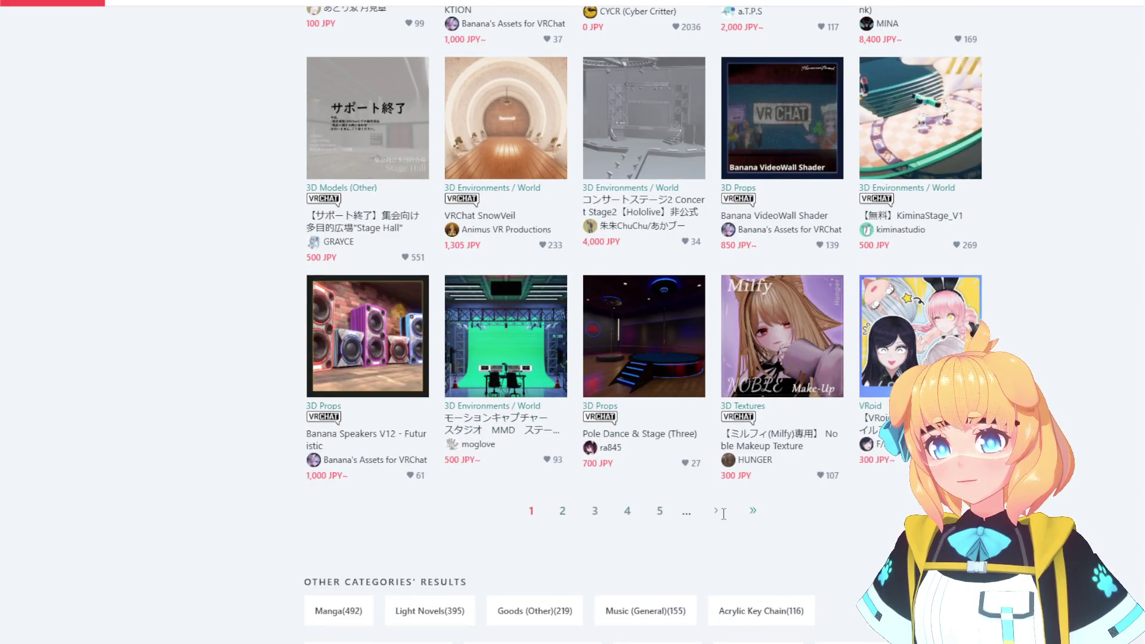
{"action": "left_click", "coordinate": [716, 511]}
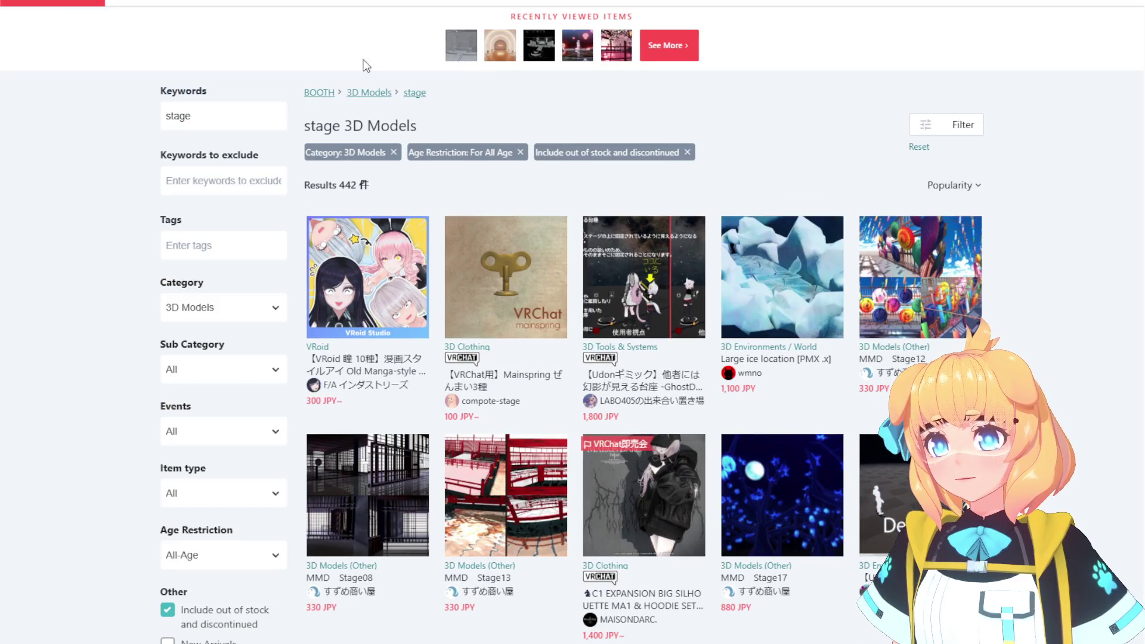
{"action": "scroll", "coordinate": [351, 434], "scroll_direction": "down", "scroll_amount": 20}
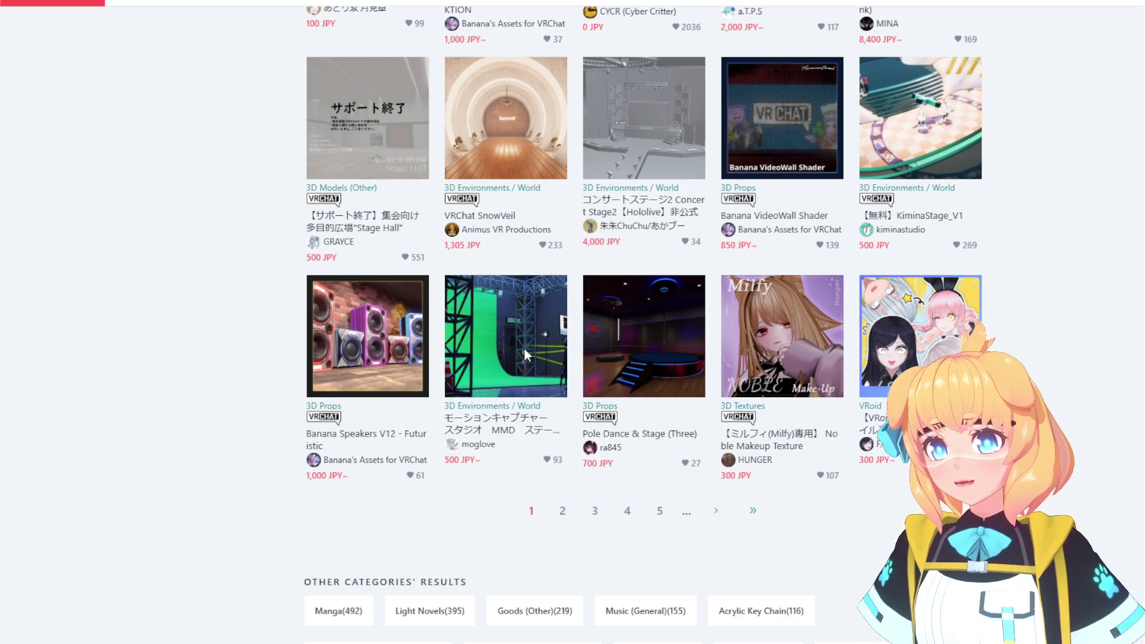
Open Mocap Studio Stage, preview its green-screen images, then reopen Concert Stage2 from Recently Viewed.
{"action": "left_click", "coordinate": [525, 361]}
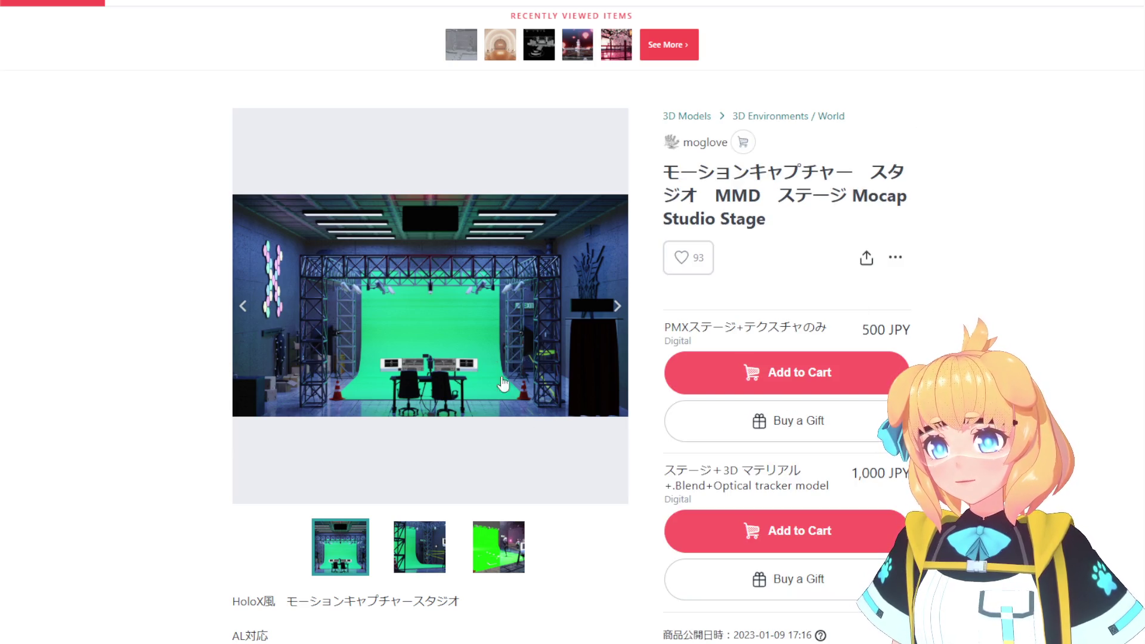
{"action": "left_click", "coordinate": [435, 575]}
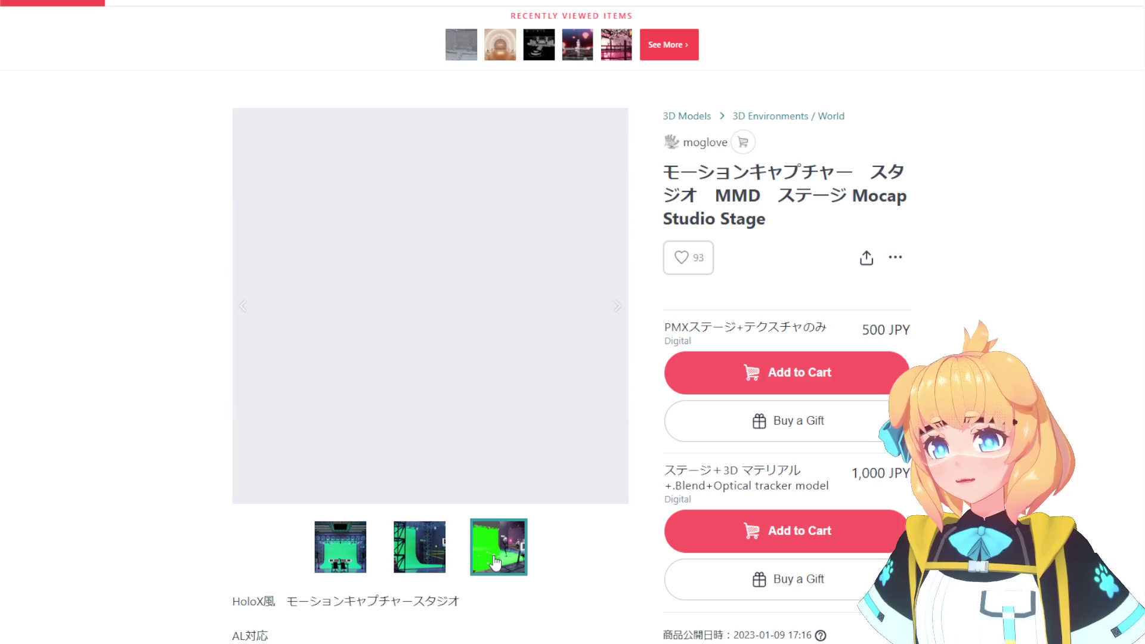
{"action": "left_click", "coordinate": [331, 570]}
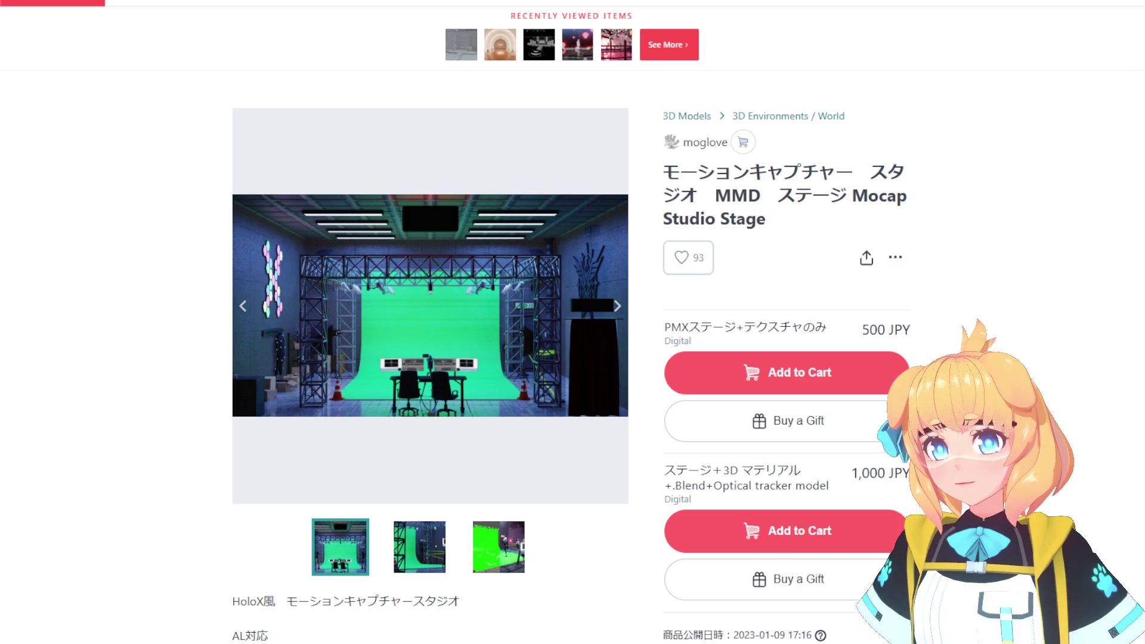
{"action": "left_click", "coordinate": [461, 44]}
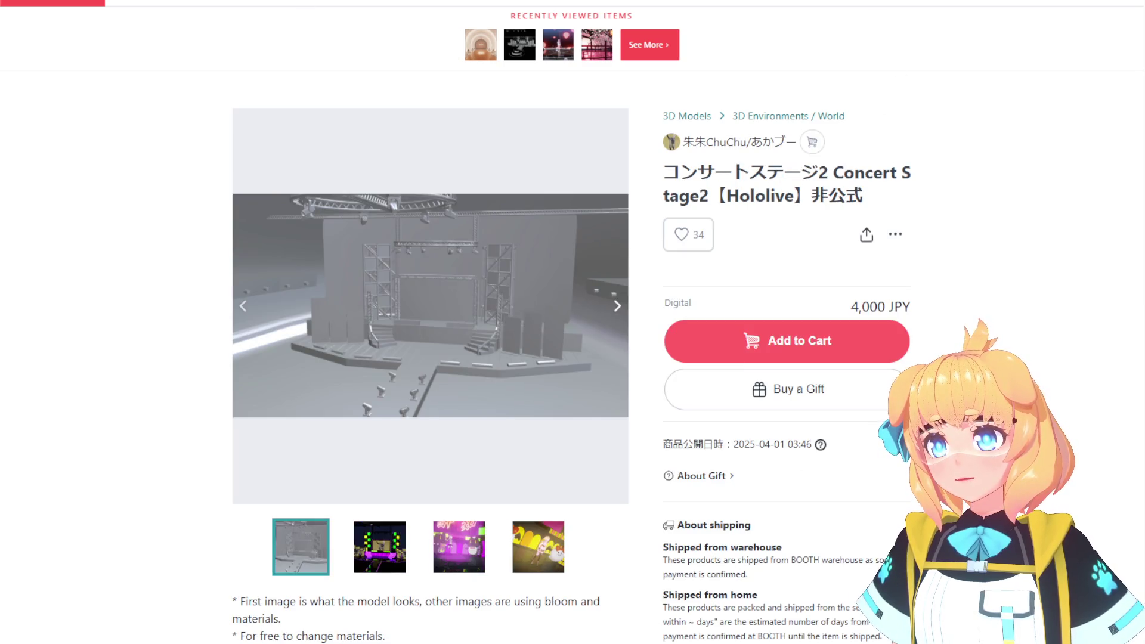
Go back and open the Concert hall background image product, checking its contents slide.
{"action": "key", "text": "alt+Left"}
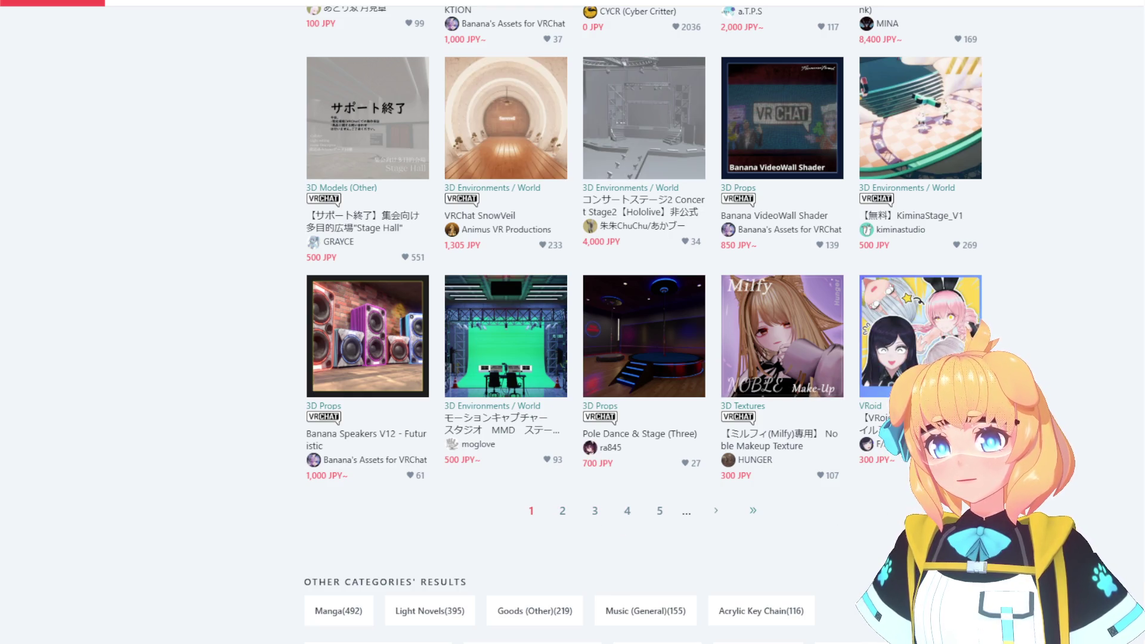
{"action": "scroll", "coordinate": [571, 358], "scroll_direction": "down", "scroll_amount": 3}
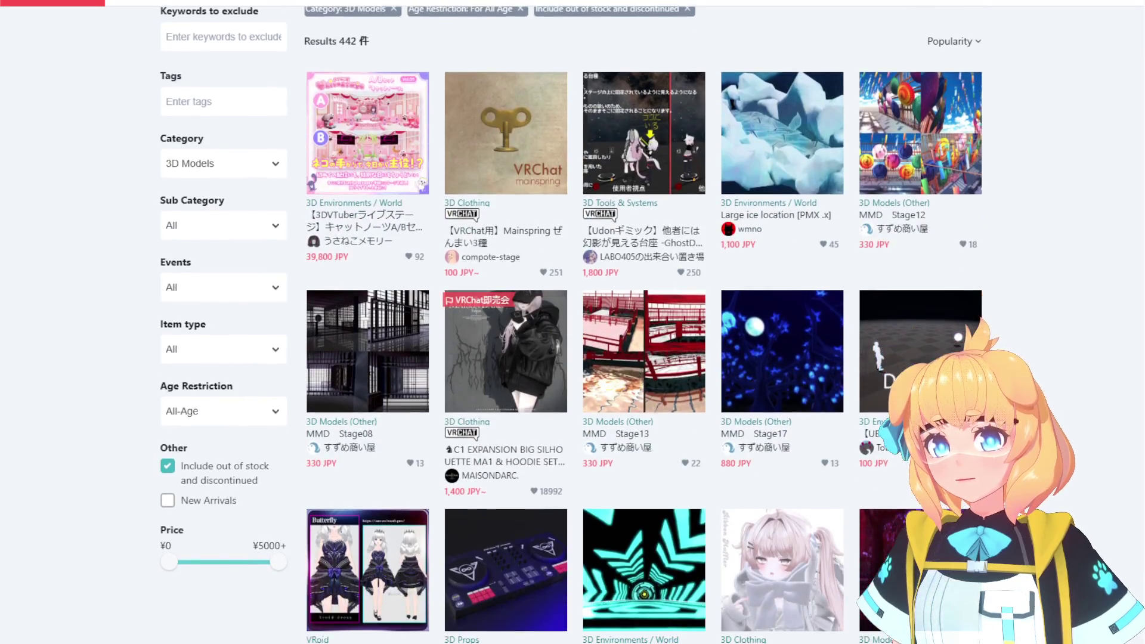
{"action": "scroll", "coordinate": [571, 325], "scroll_direction": "down", "scroll_amount": 2}
{"action": "scroll", "coordinate": [571, 323], "scroll_direction": "down", "scroll_amount": 3}
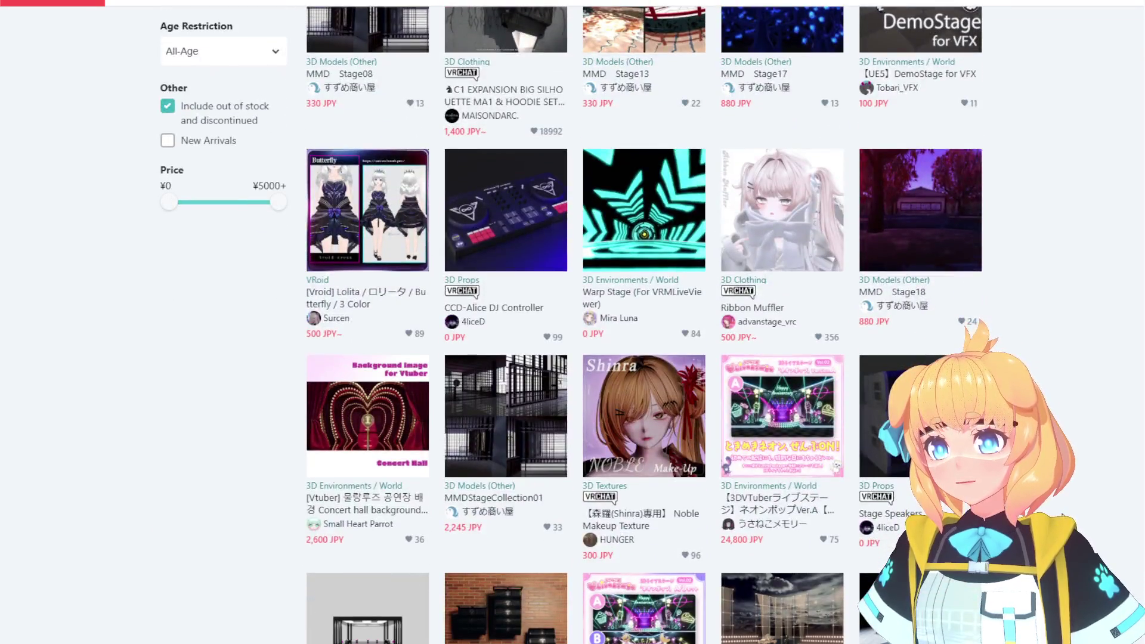
{"action": "scroll", "coordinate": [571, 322], "scroll_direction": "down", "scroll_amount": 1}
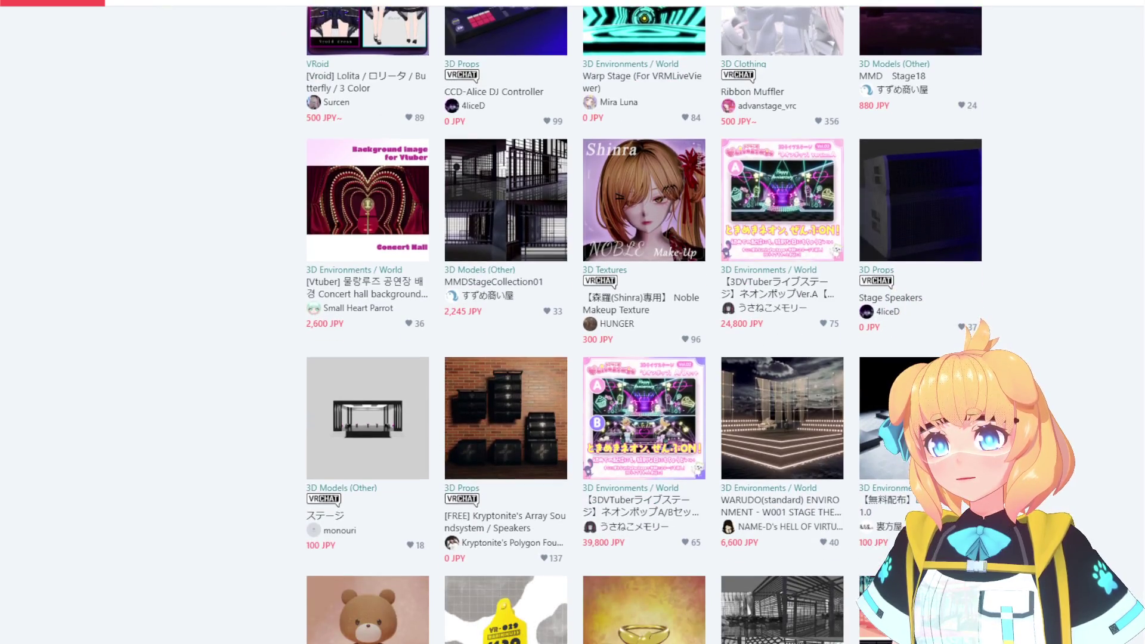
{"action": "left_click", "coordinate": [370, 295]}
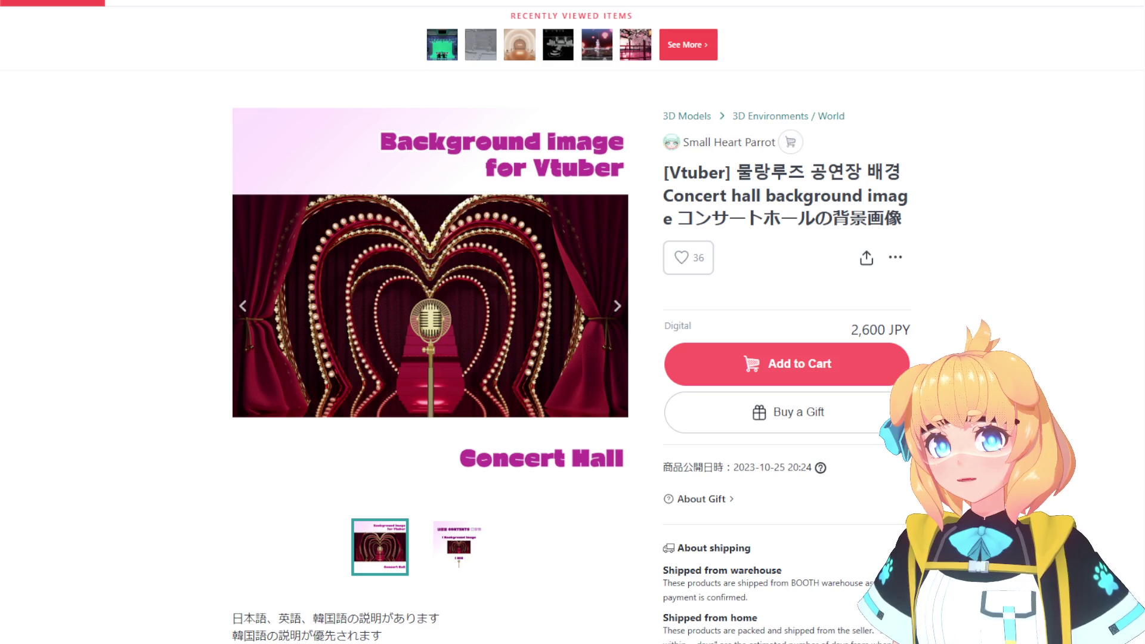
{"action": "left_click", "coordinate": [618, 306]}
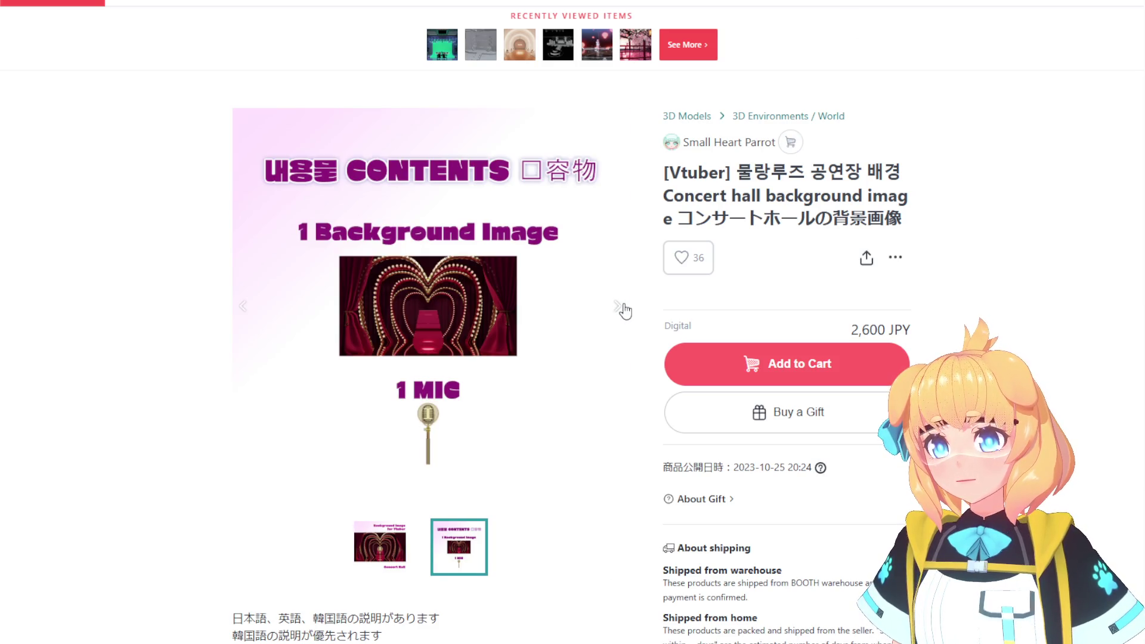
{"action": "left_click", "coordinate": [361, 554]}
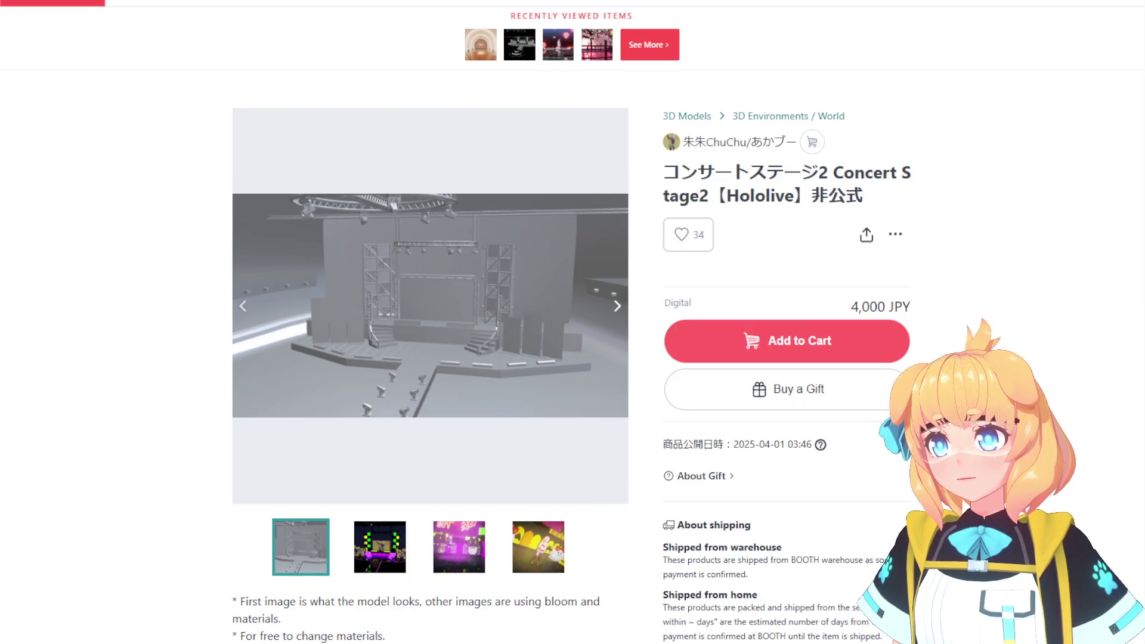
Open the WARUDO(PRO-URP) WP001 STAGE THE BLACK listing and show its next preview.
{"action": "scroll", "coordinate": [587, 346], "scroll_direction": "down", "scroll_amount": 15}
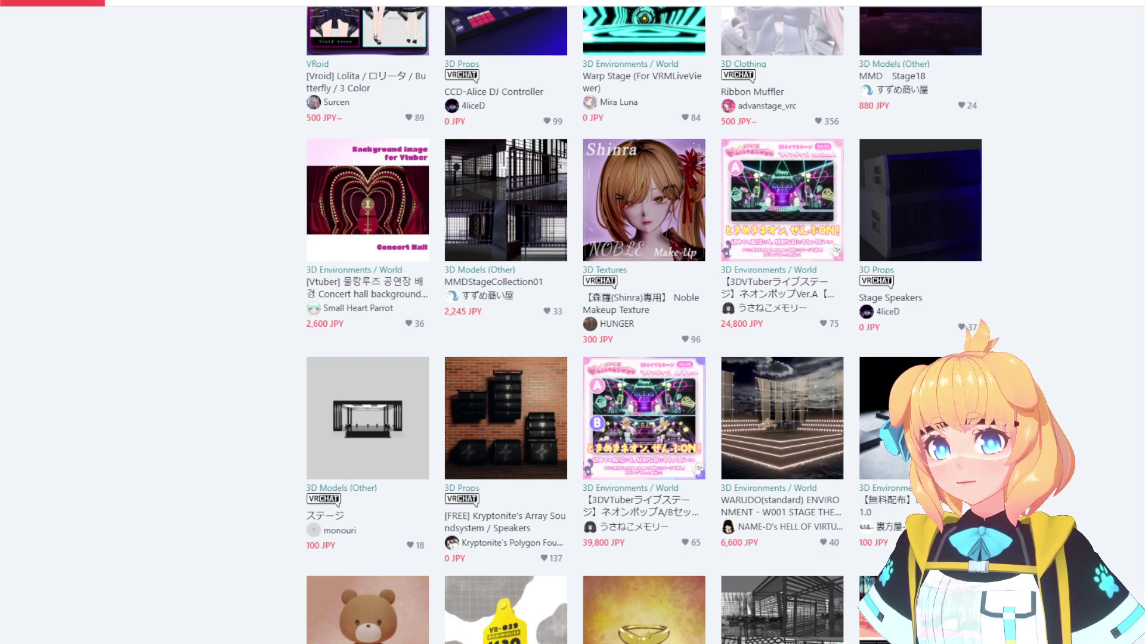
{"action": "scroll", "coordinate": [1054, 413], "scroll_direction": "down", "scroll_amount": 7}
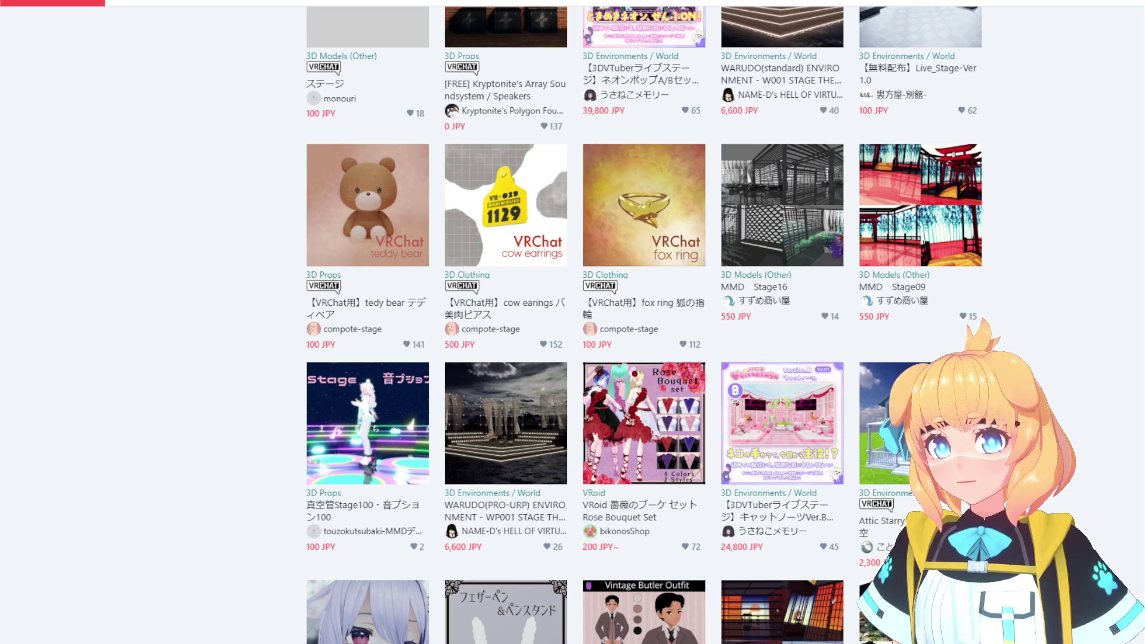
{"action": "left_click", "coordinate": [506, 423]}
{"action": "left_click", "coordinate": [618, 304]}
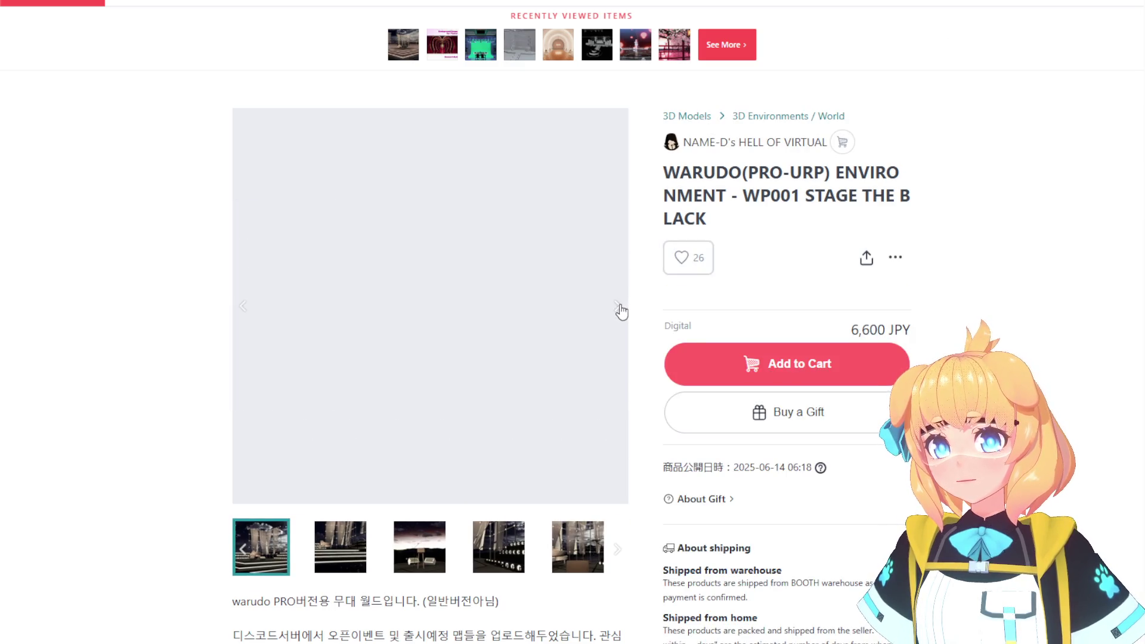
Step through the WP001 STAGE THE BLACK gallery from the speaker scene to the piano side view.
{"action": "left_click", "coordinate": [619, 307]}
{"action": "left_click", "coordinate": [620, 308]}
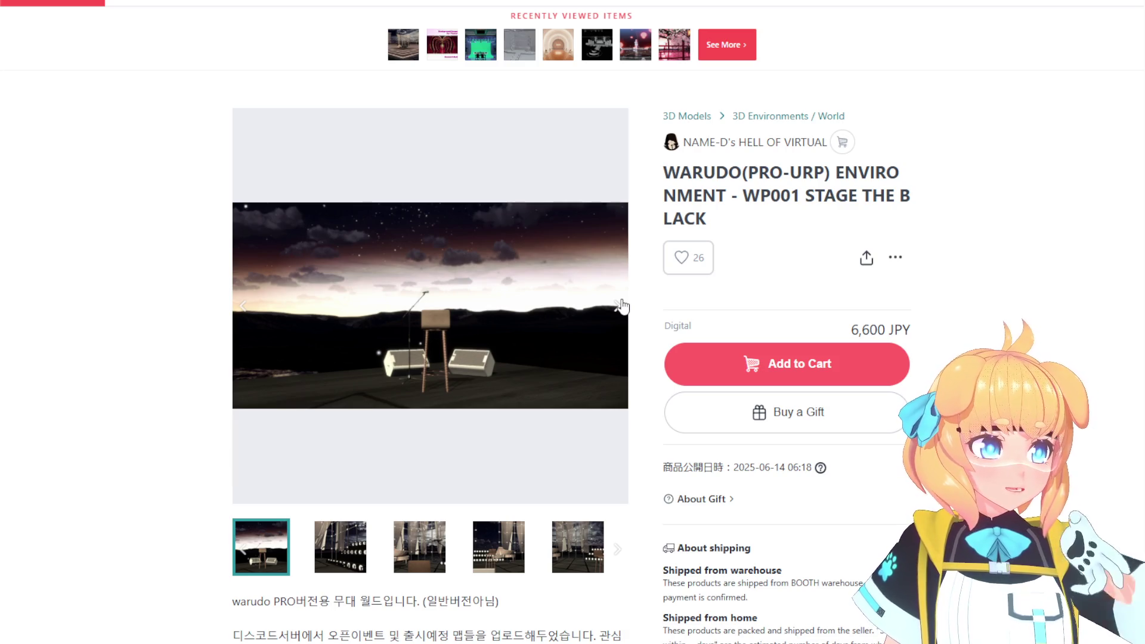
{"action": "left_click", "coordinate": [619, 306]}
{"action": "left_click", "coordinate": [621, 306]}
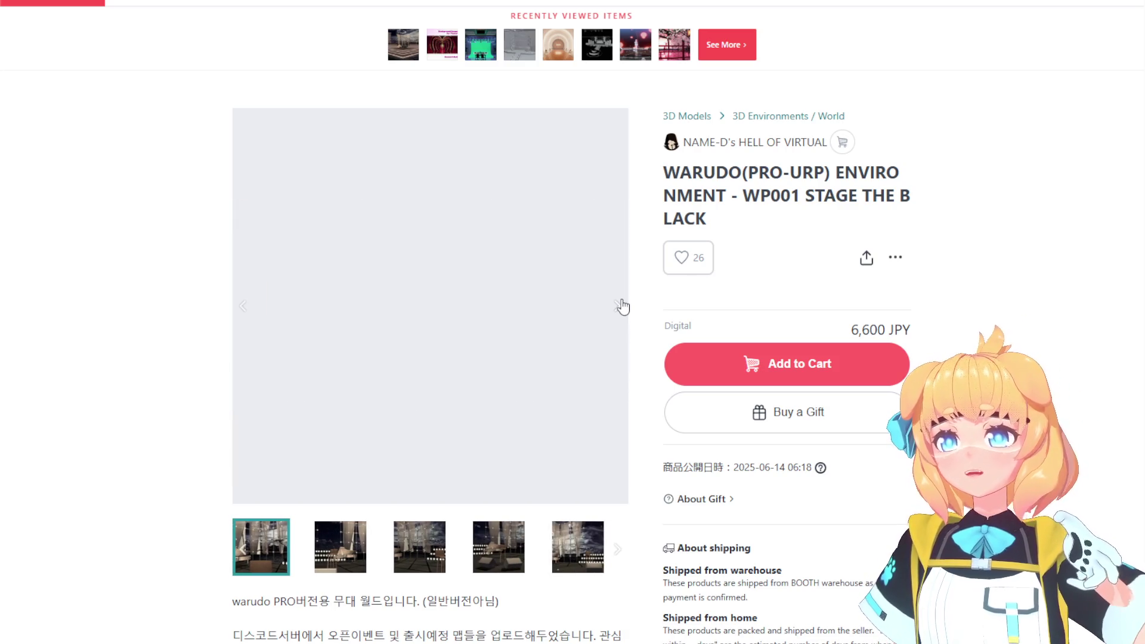
{"action": "left_click", "coordinate": [621, 306]}
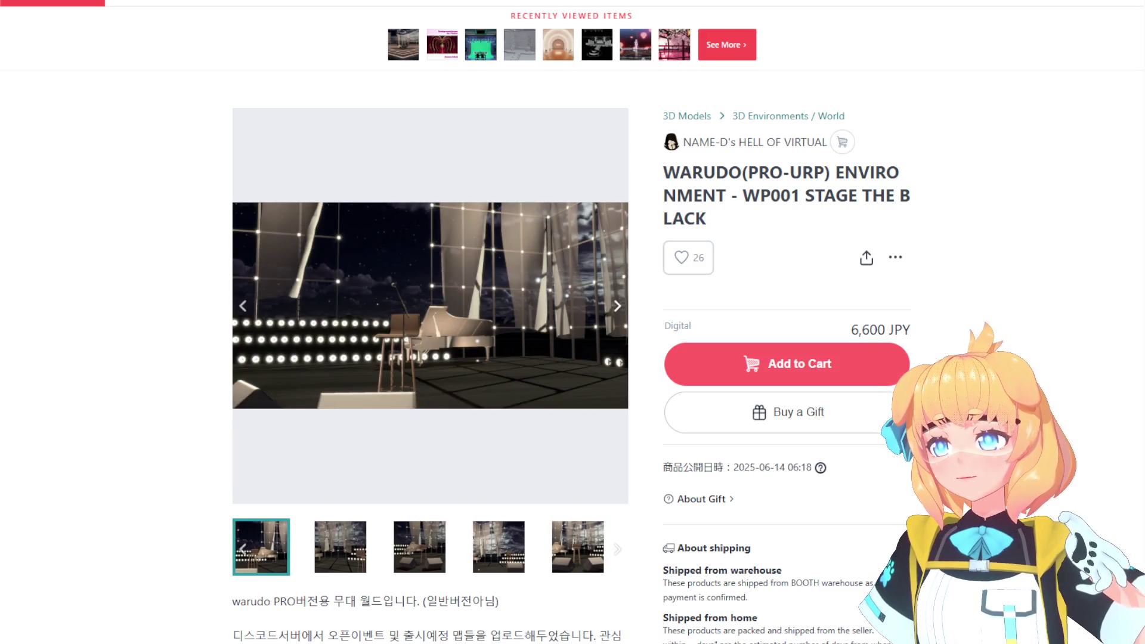
{"action": "scroll", "coordinate": [645, 322], "scroll_direction": "down", "scroll_amount": 10}
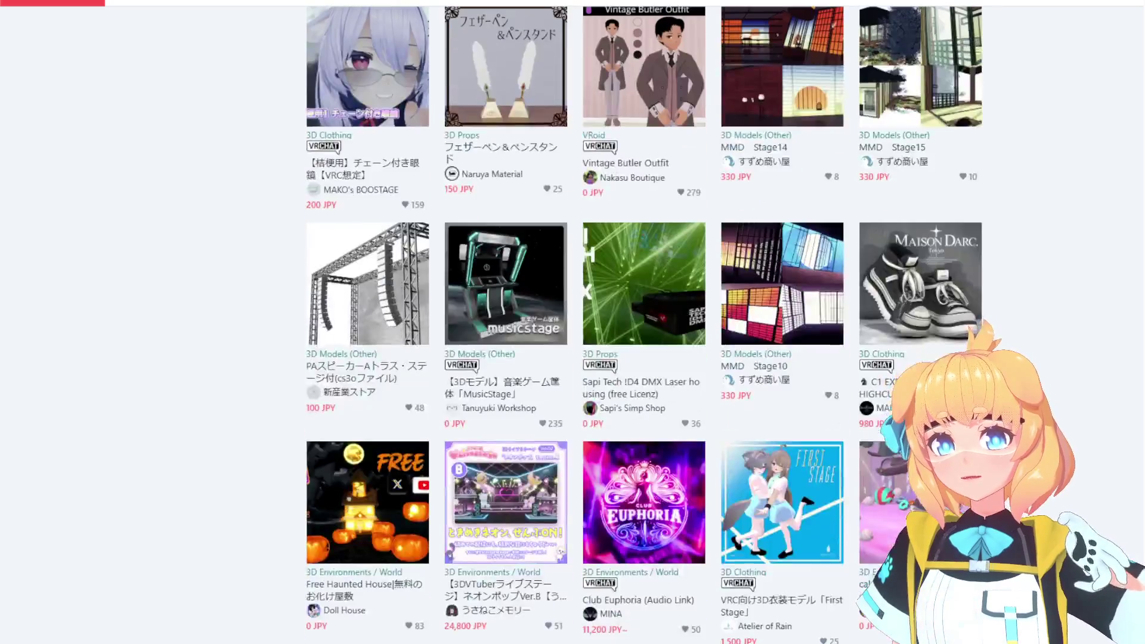
Scroll the stage 3D Models results down to the pagination bar and load another results page.
{"action": "scroll", "coordinate": [645, 322], "scroll_direction": "down", "scroll_amount": 8}
{"action": "scroll", "coordinate": [645, 322], "scroll_direction": "down", "scroll_amount": 4}
{"action": "scroll", "coordinate": [644, 322], "scroll_direction": "up", "scroll_amount": 6}
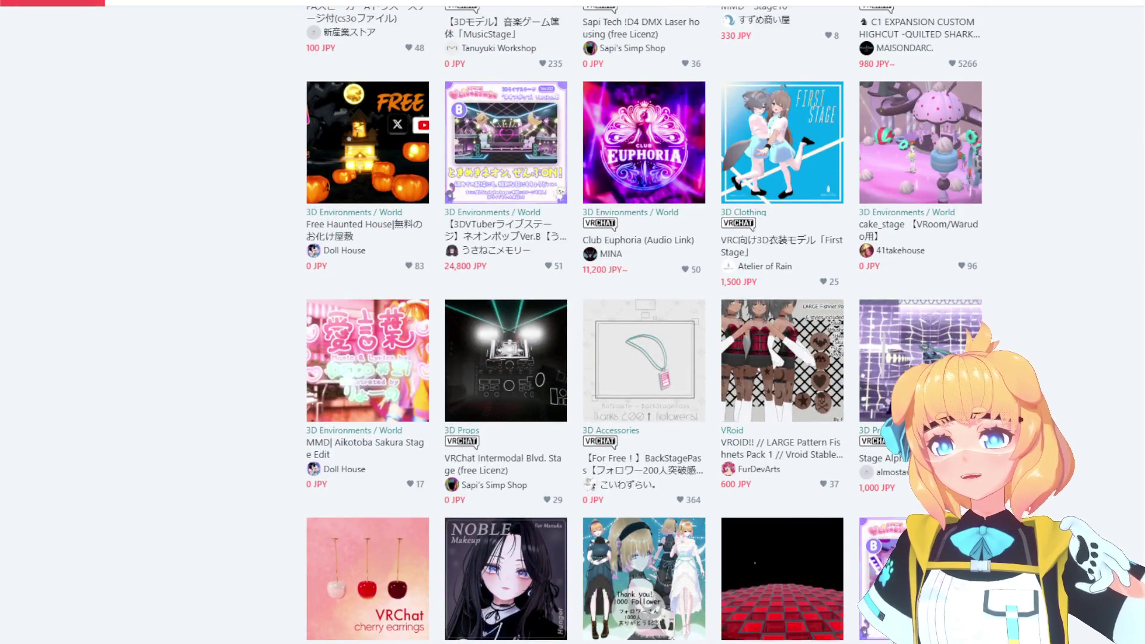
{"action": "scroll", "coordinate": [337, 595], "scroll_direction": "up", "scroll_amount": 15}
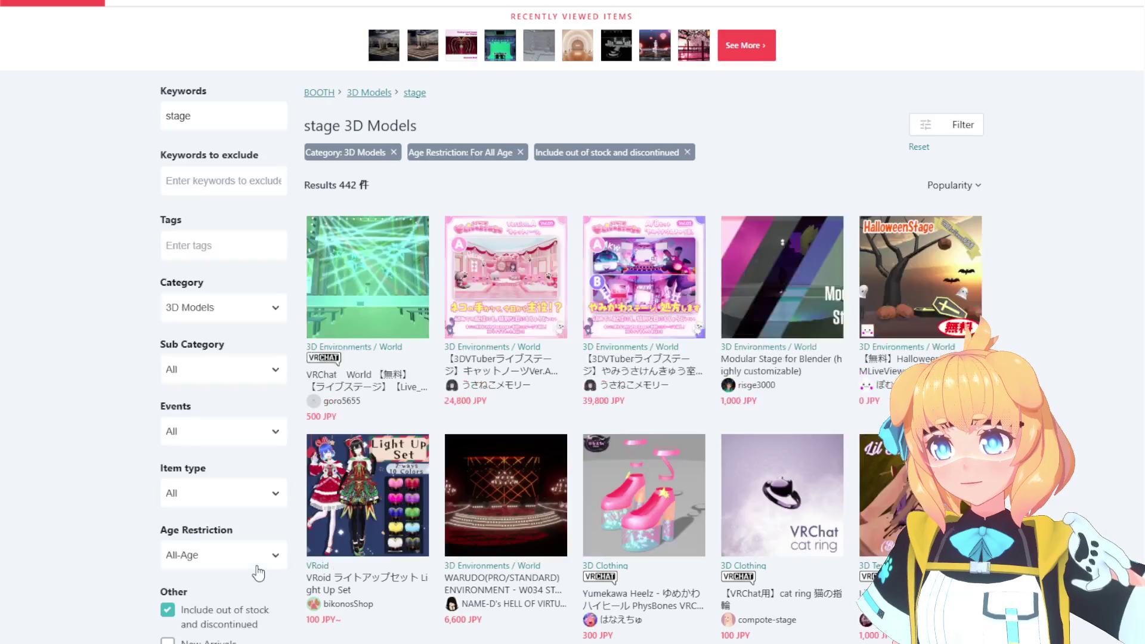
{"action": "scroll", "coordinate": [258, 573], "scroll_direction": "down", "scroll_amount": 1}
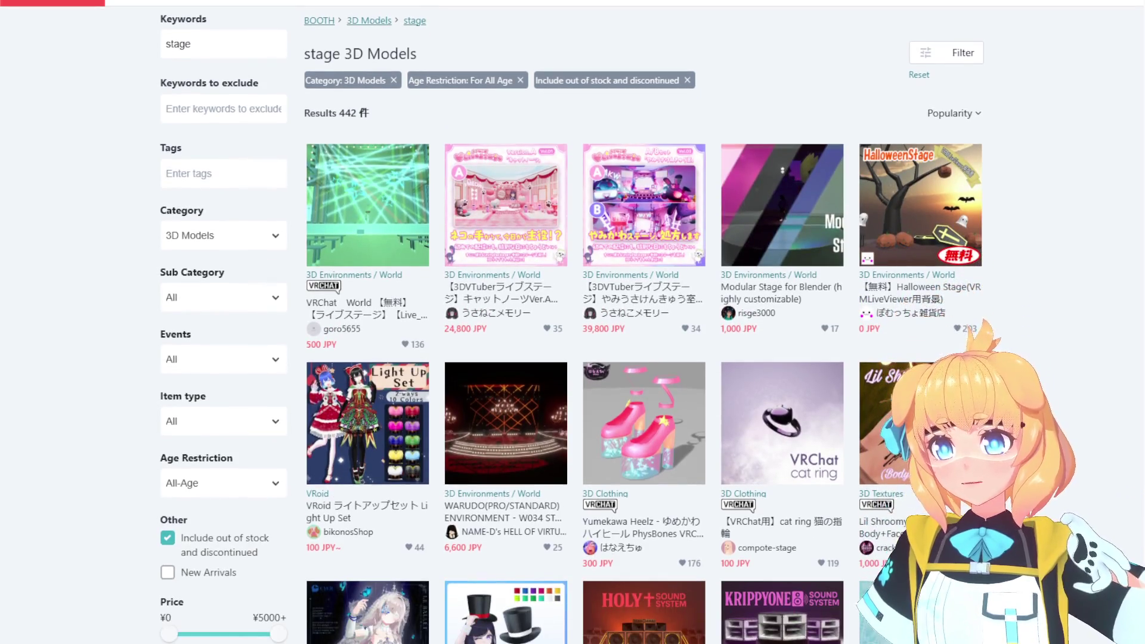
{"action": "scroll", "coordinate": [671, 427], "scroll_direction": "down", "scroll_amount": 3}
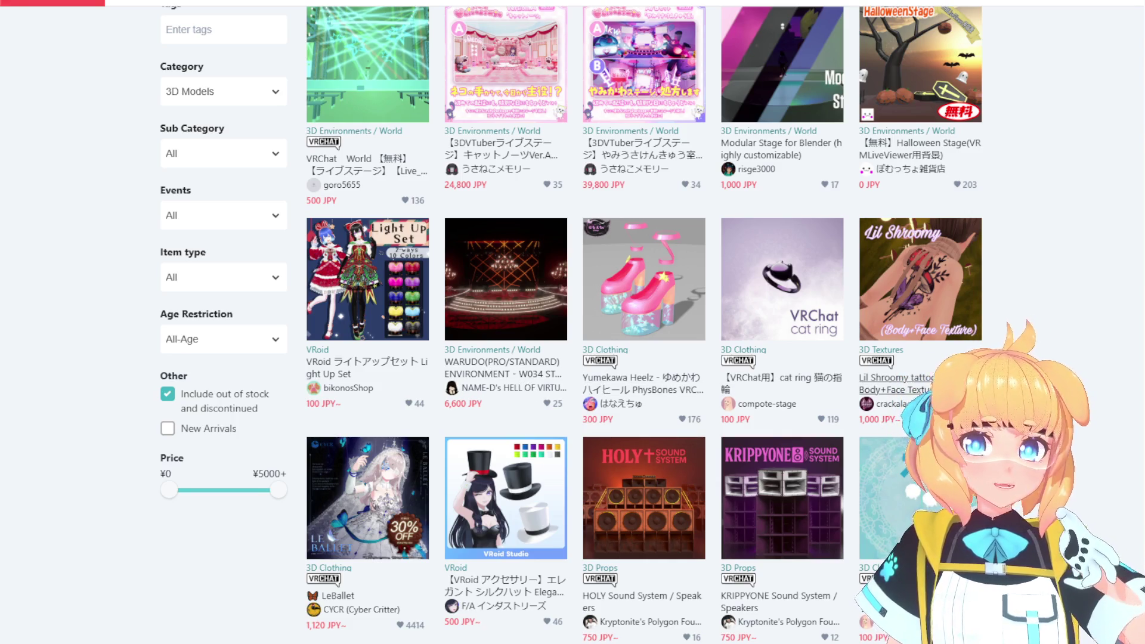
{"action": "scroll", "coordinate": [1056, 378], "scroll_direction": "down", "scroll_amount": 5}
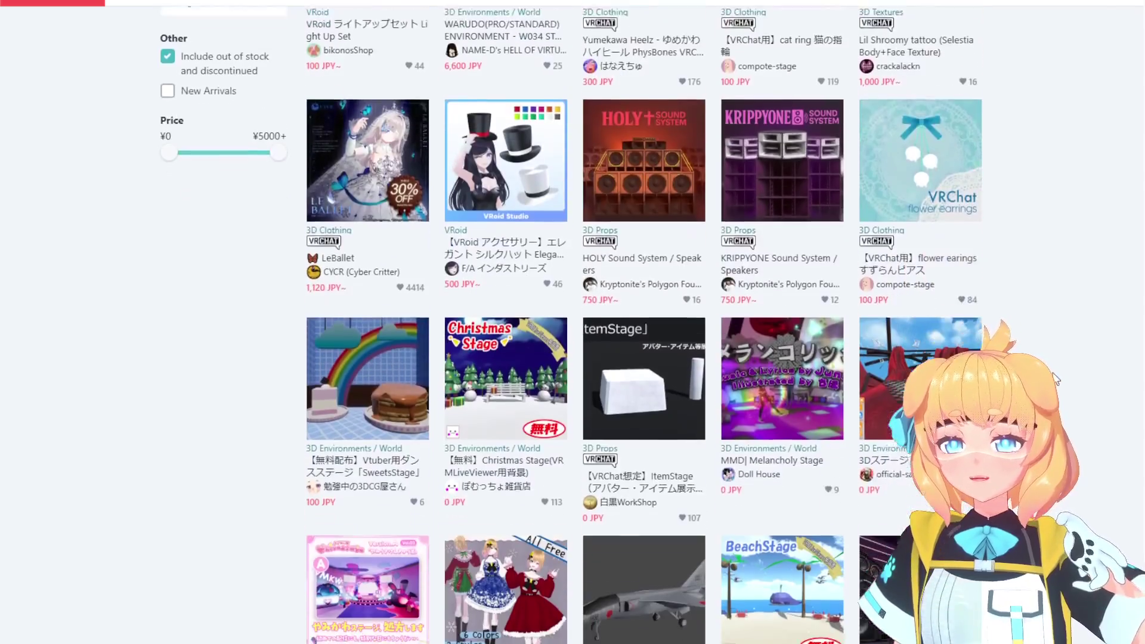
{"action": "scroll", "coordinate": [1054, 377], "scroll_direction": "down", "scroll_amount": 9}
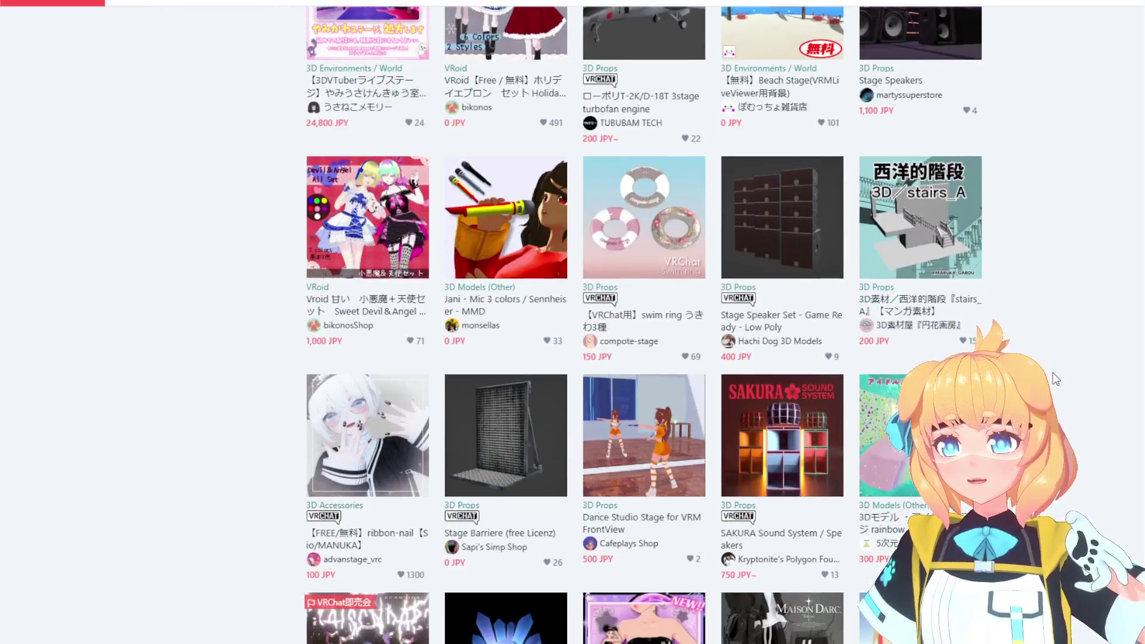
{"action": "scroll", "coordinate": [1054, 373], "scroll_direction": "down", "scroll_amount": 5}
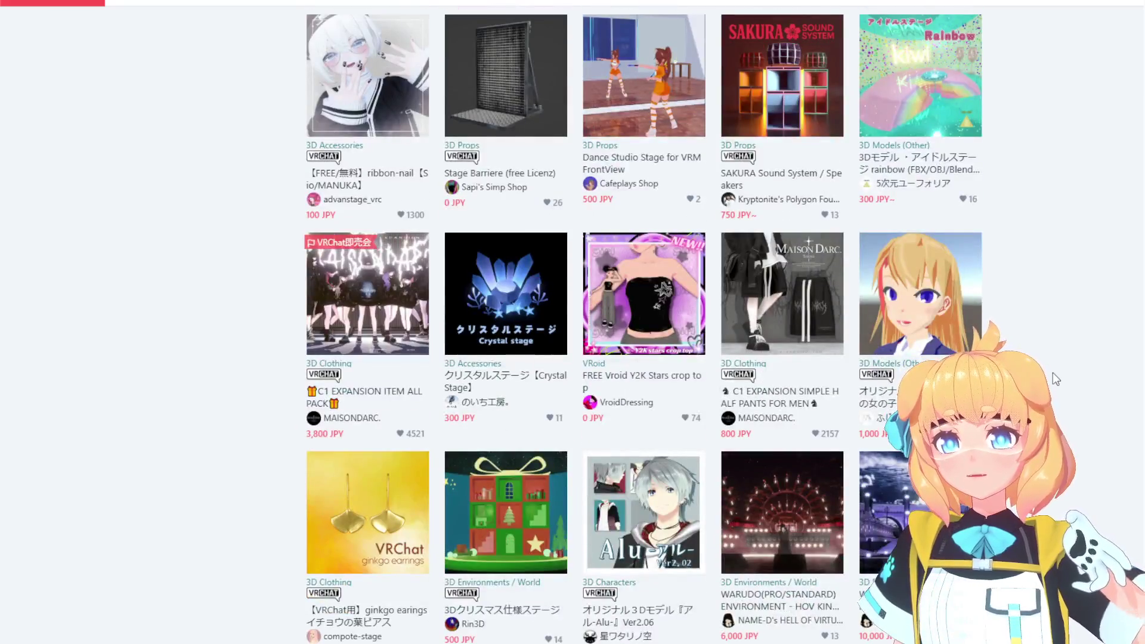
{"action": "scroll", "coordinate": [1054, 376], "scroll_direction": "down", "scroll_amount": 2}
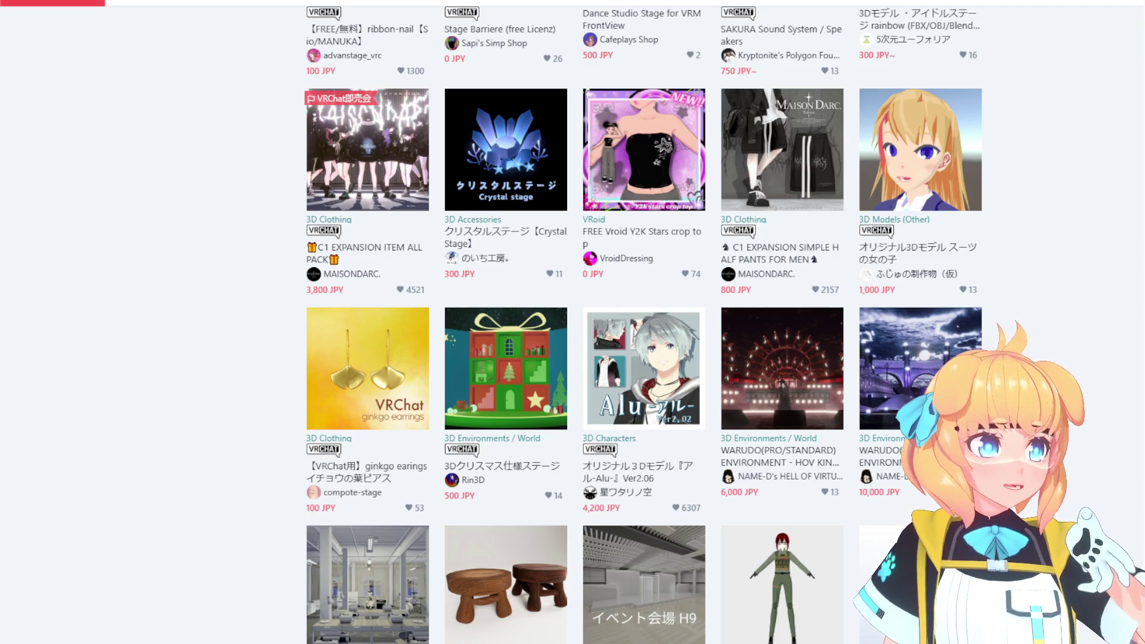
{"action": "scroll", "coordinate": [955, 453], "scroll_direction": "down", "scroll_amount": 3}
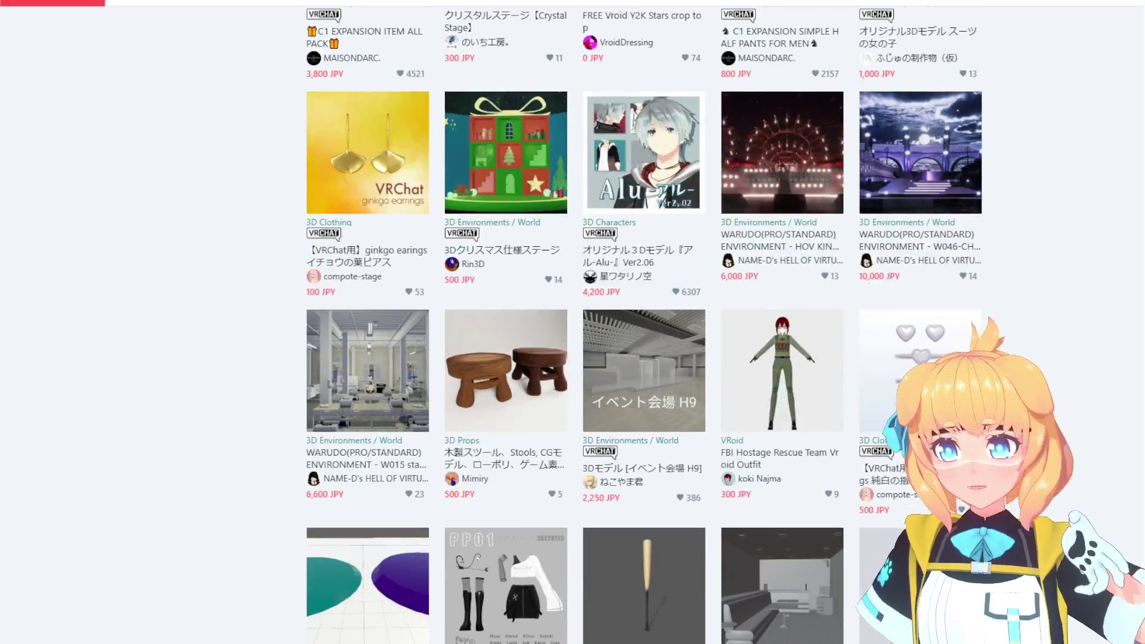
{"action": "scroll", "coordinate": [955, 453], "scroll_direction": "down", "scroll_amount": 7}
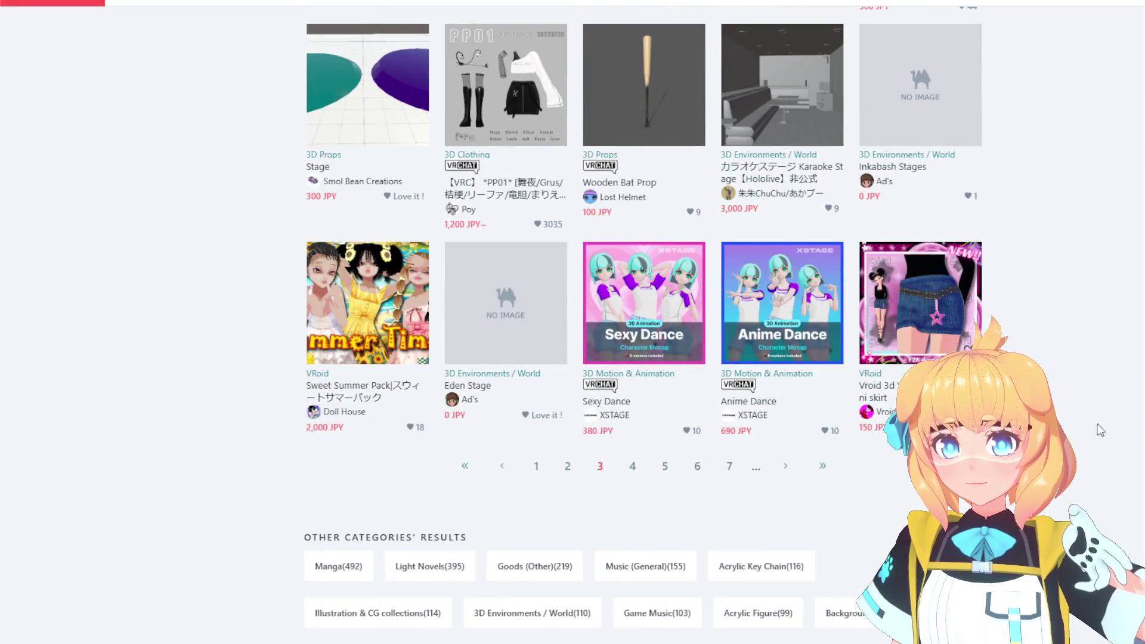
{"action": "key", "text": "alt+Left"}
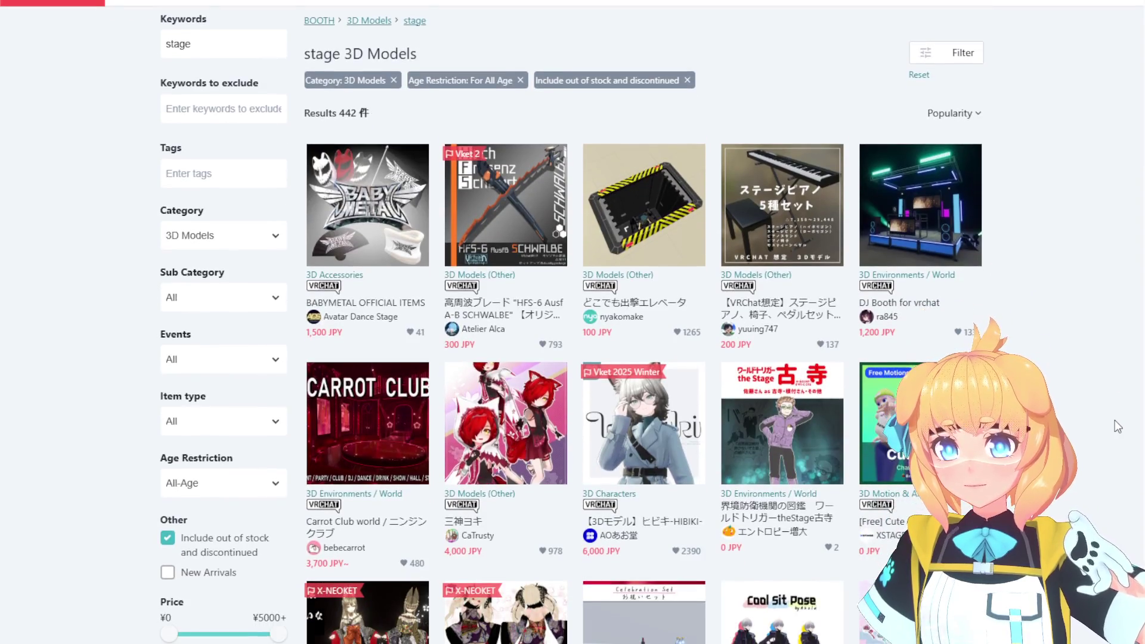
Scroll through the first page of 'stage' 3D model results, then go to the next results page.
{"action": "scroll", "coordinate": [1115, 420], "scroll_direction": "down", "scroll_amount": 10}
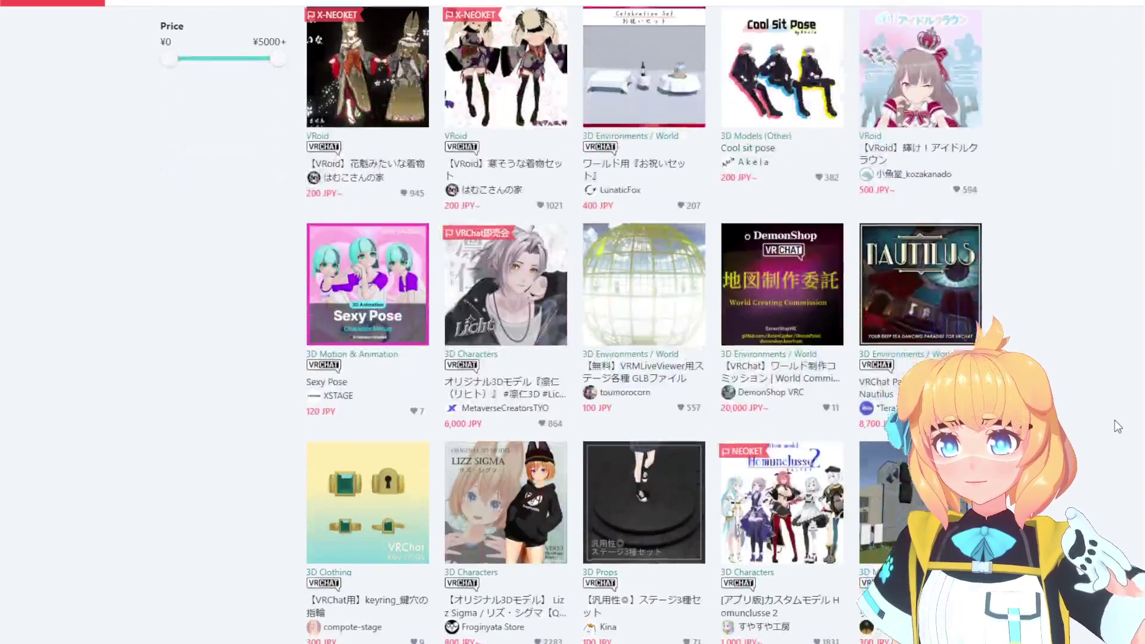
{"action": "scroll", "coordinate": [1115, 420], "scroll_direction": "down", "scroll_amount": 9}
{"action": "scroll", "coordinate": [1115, 420], "scroll_direction": "down", "scroll_amount": 6}
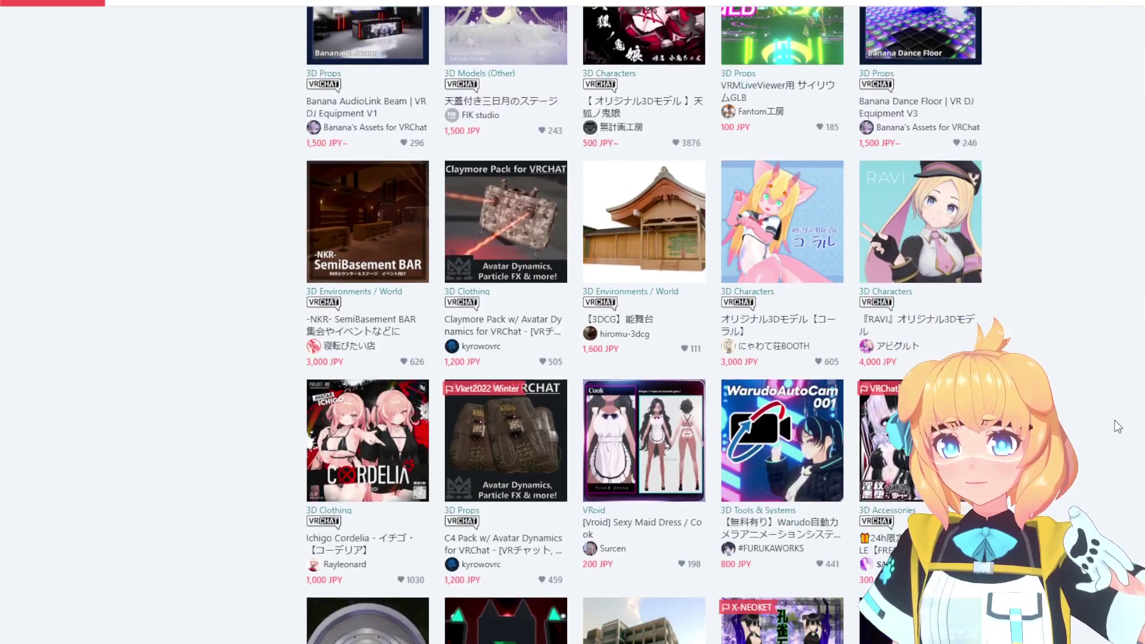
{"action": "scroll", "coordinate": [1115, 420], "scroll_direction": "down", "scroll_amount": 5}
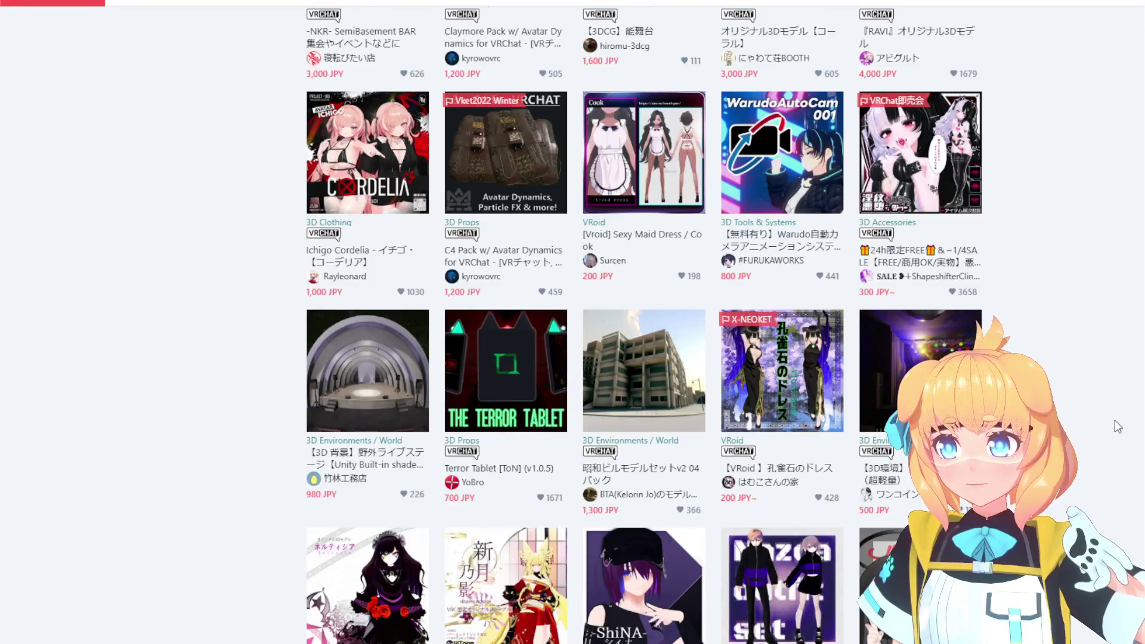
{"action": "scroll", "coordinate": [1115, 420], "scroll_direction": "down", "scroll_amount": 6}
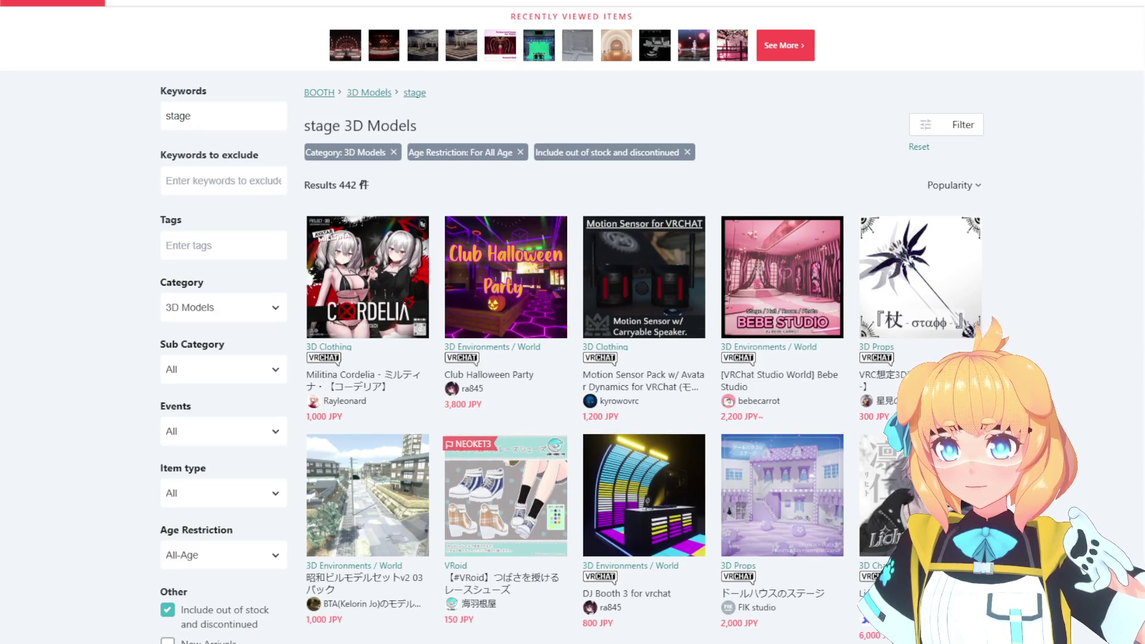
{"action": "scroll", "coordinate": [573, 358], "scroll_direction": "down", "scroll_amount": 8}
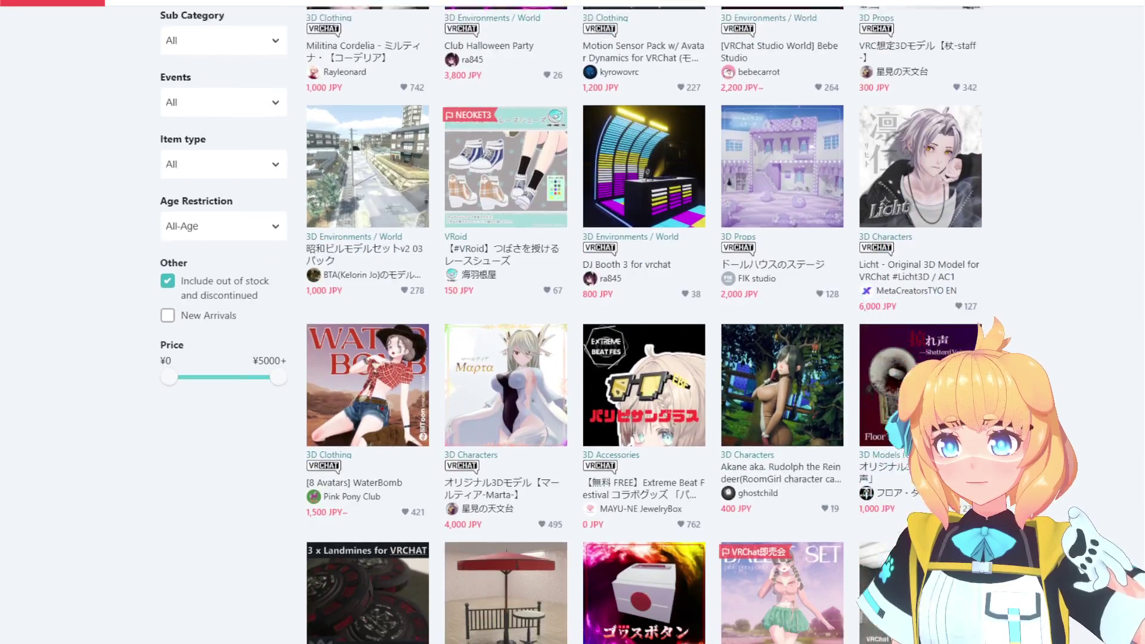
{"action": "scroll", "coordinate": [620, 322], "scroll_direction": "down", "scroll_amount": 10}
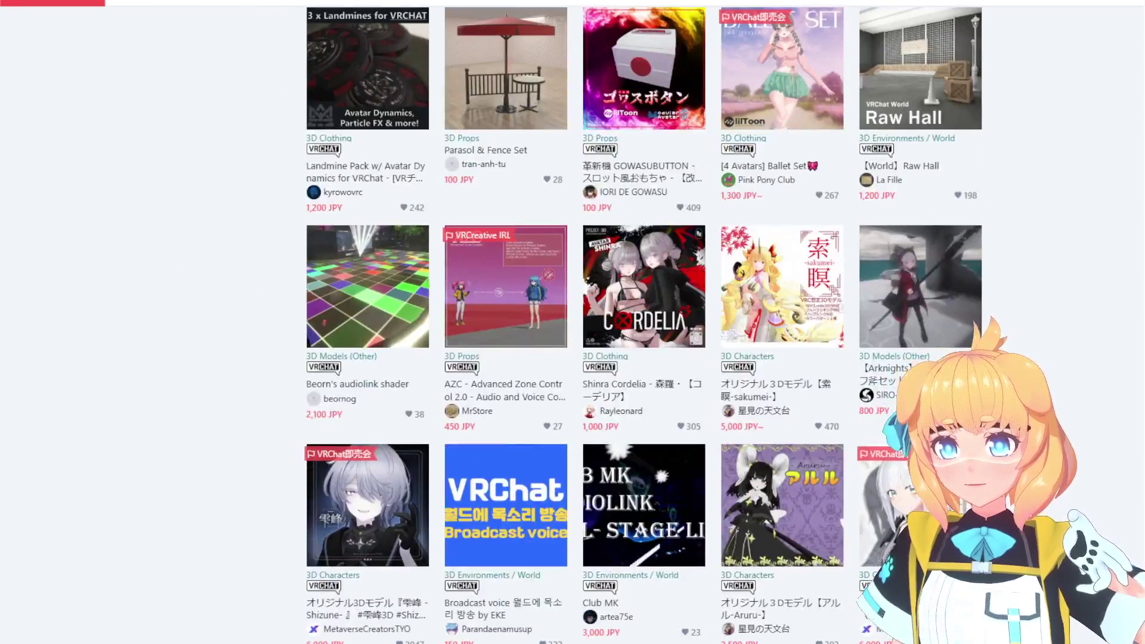
{"action": "scroll", "coordinate": [644, 323], "scroll_direction": "down", "scroll_amount": 4}
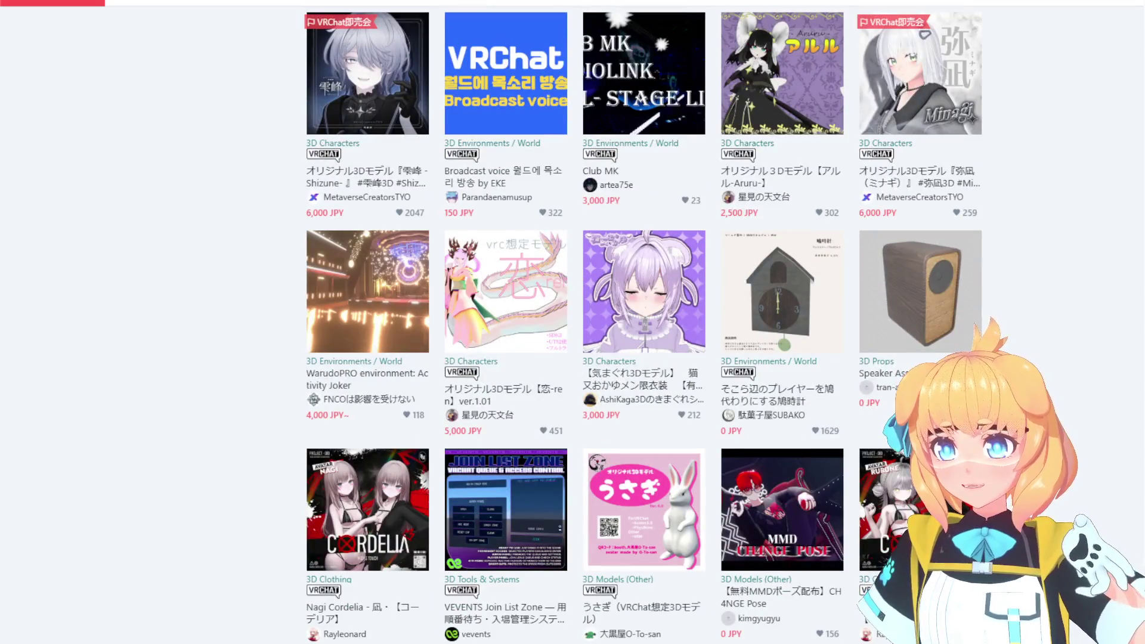
{"action": "scroll", "coordinate": [644, 322], "scroll_direction": "down", "scroll_amount": 3}
{"action": "scroll", "coordinate": [645, 322], "scroll_direction": "down", "scroll_amount": 7}
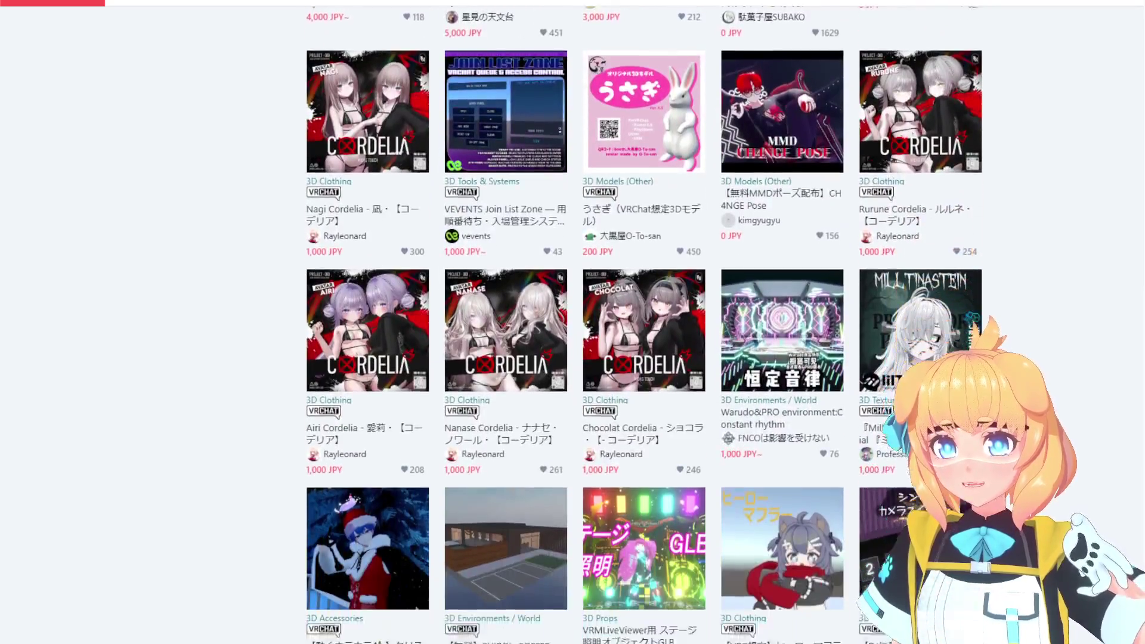
{"action": "scroll", "coordinate": [644, 322], "scroll_direction": "down", "scroll_amount": 8}
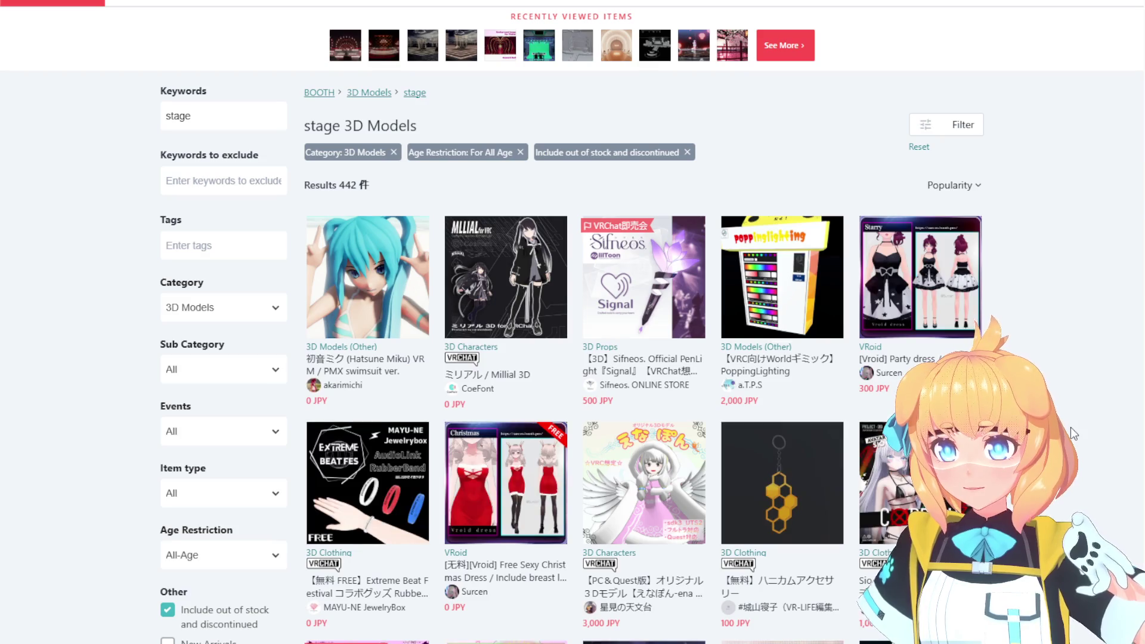
{"action": "scroll", "coordinate": [1071, 427], "scroll_direction": "down", "scroll_amount": 7}
{"action": "scroll", "coordinate": [1071, 427], "scroll_direction": "down", "scroll_amount": 7}
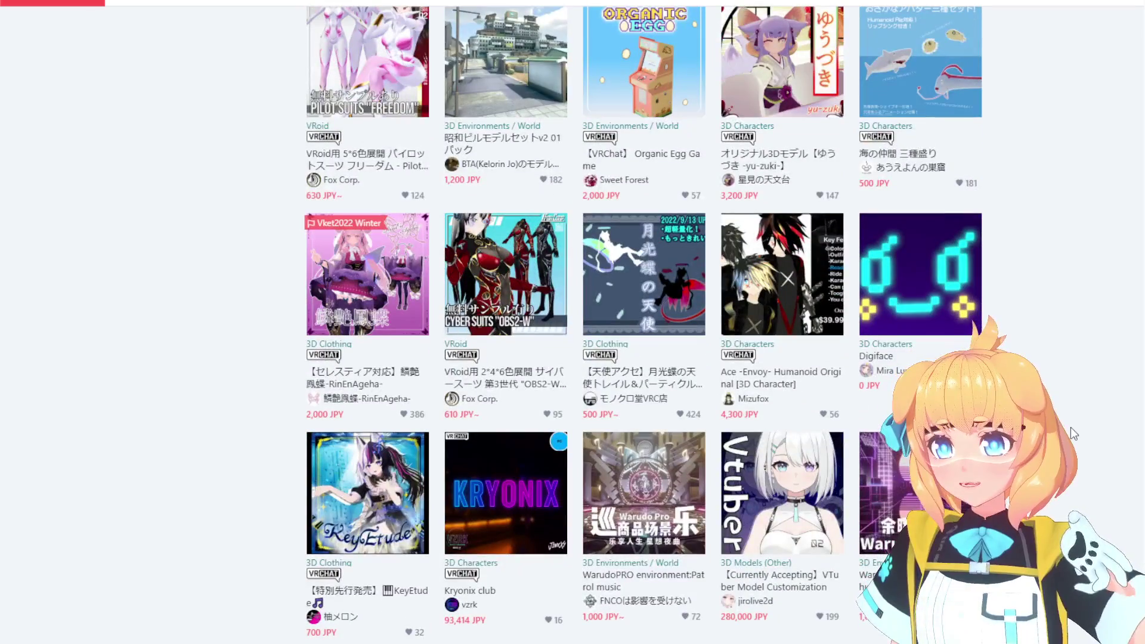
{"action": "scroll", "coordinate": [1072, 434], "scroll_direction": "down", "scroll_amount": 6}
{"action": "scroll", "coordinate": [1072, 434], "scroll_direction": "down", "scroll_amount": 6}
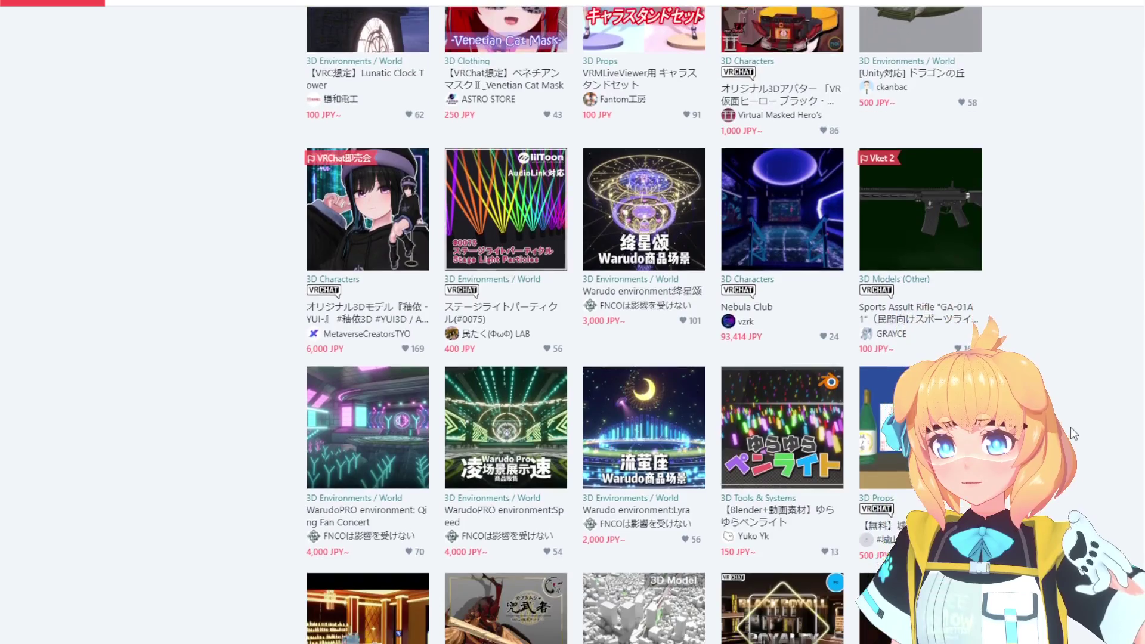
{"action": "scroll", "coordinate": [1071, 427], "scroll_direction": "down", "scroll_amount": 4}
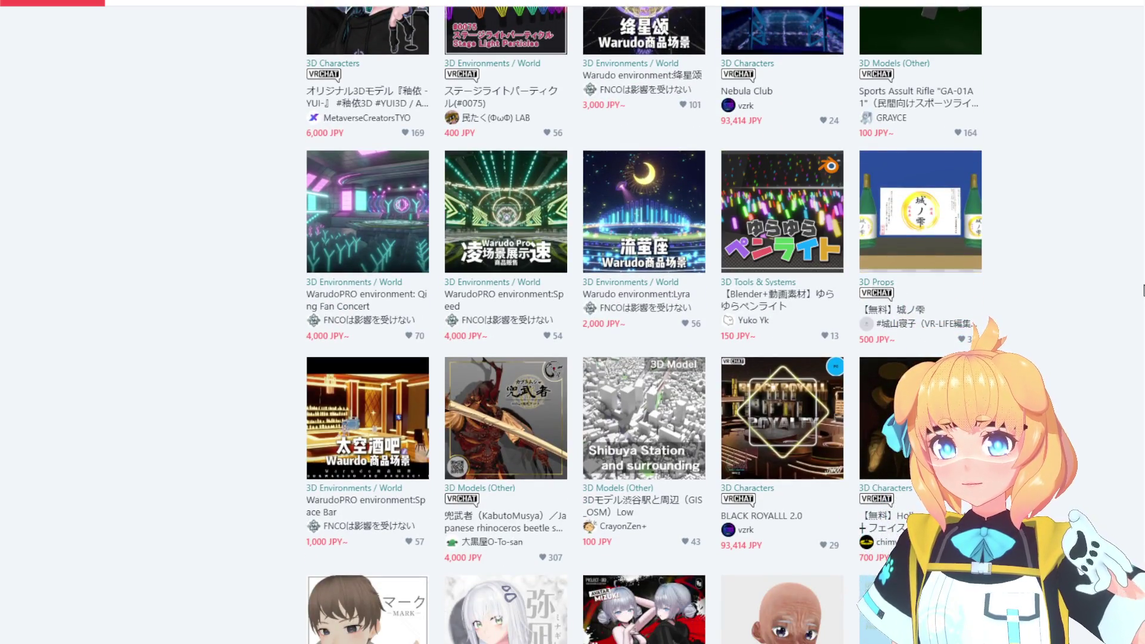
{"action": "scroll", "coordinate": [1080, 293], "scroll_direction": "down", "scroll_amount": 7}
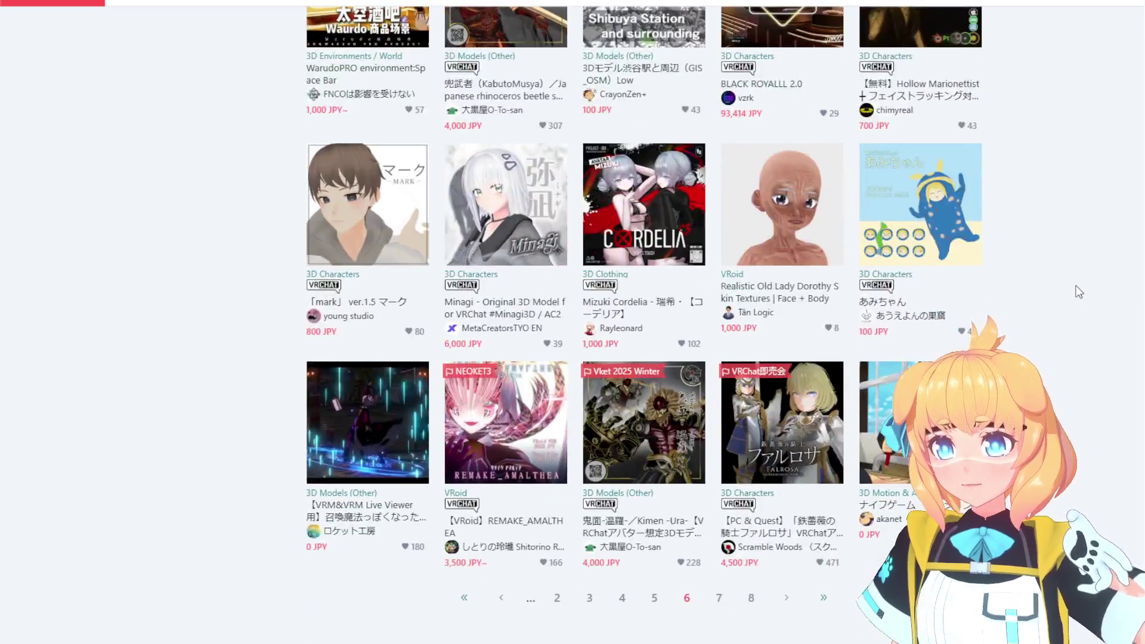
{"action": "left_click", "coordinate": [823, 597]}
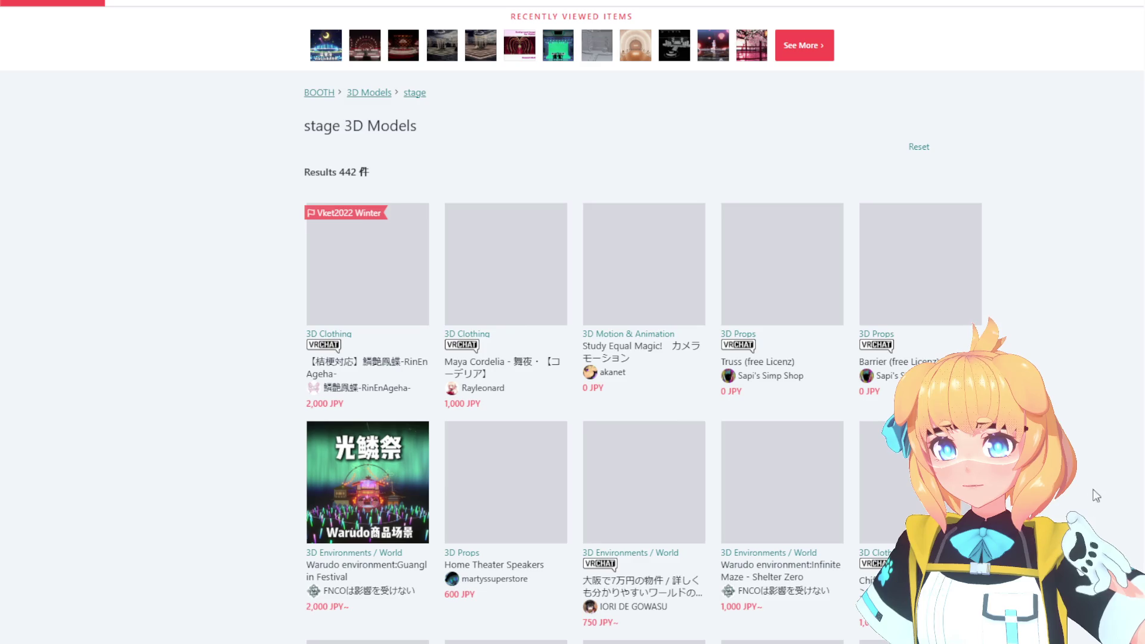
Browse the next results page and open the Warudo environment:Guanglin Festival listing.
{"action": "scroll", "coordinate": [1101, 483], "scroll_direction": "down", "scroll_amount": 3}
{"action": "scroll", "coordinate": [1101, 484], "scroll_direction": "down", "scroll_amount": 3}
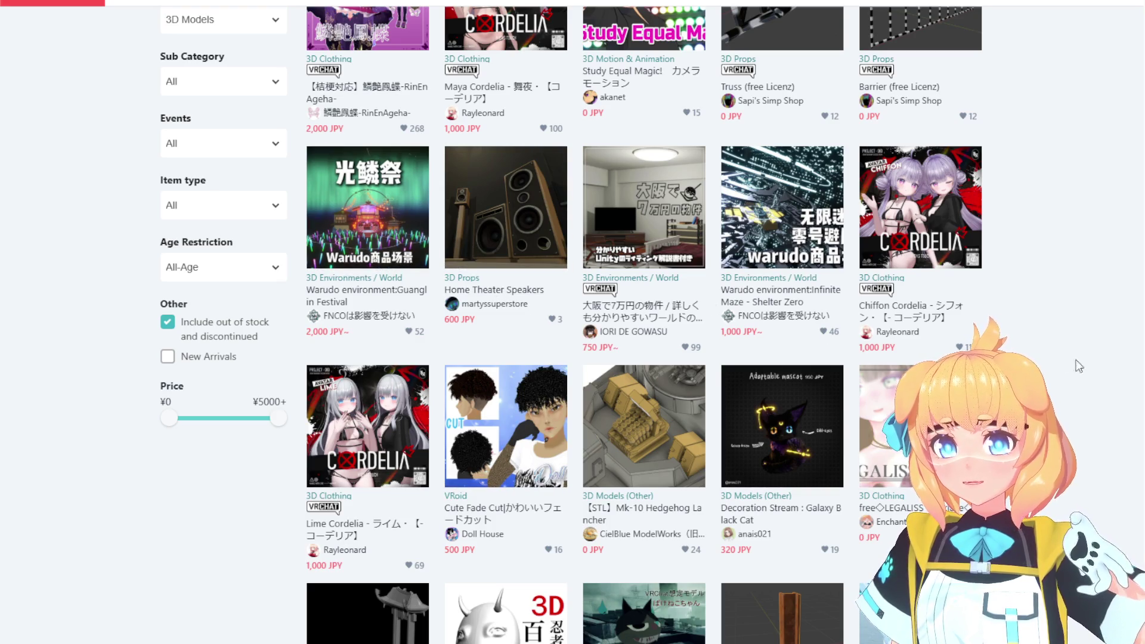
{"action": "scroll", "coordinate": [1077, 364], "scroll_direction": "down", "scroll_amount": 10}
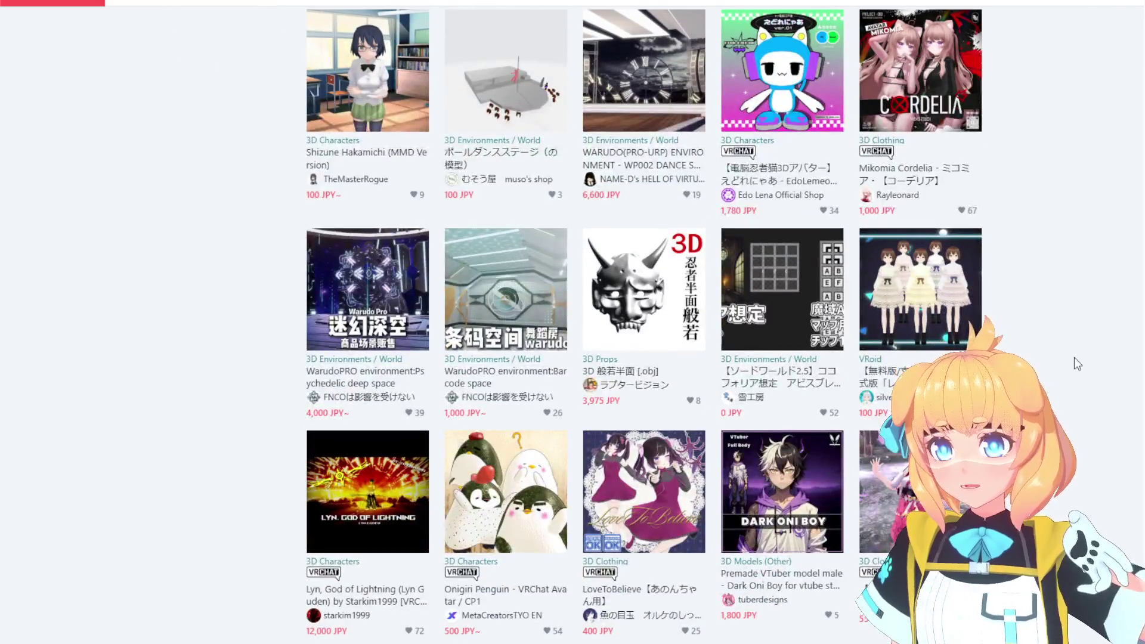
{"action": "scroll", "coordinate": [1078, 364], "scroll_direction": "down", "scroll_amount": 3}
{"action": "scroll", "coordinate": [1077, 364], "scroll_direction": "down", "scroll_amount": 13}
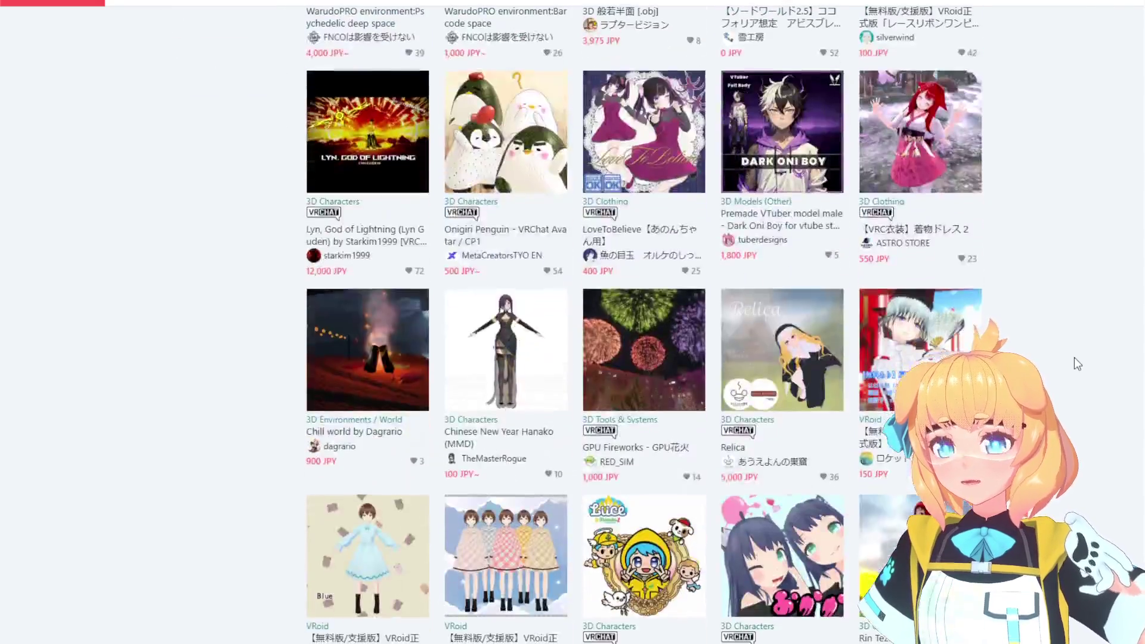
{"action": "scroll", "coordinate": [1075, 364], "scroll_direction": "down", "scroll_amount": 2}
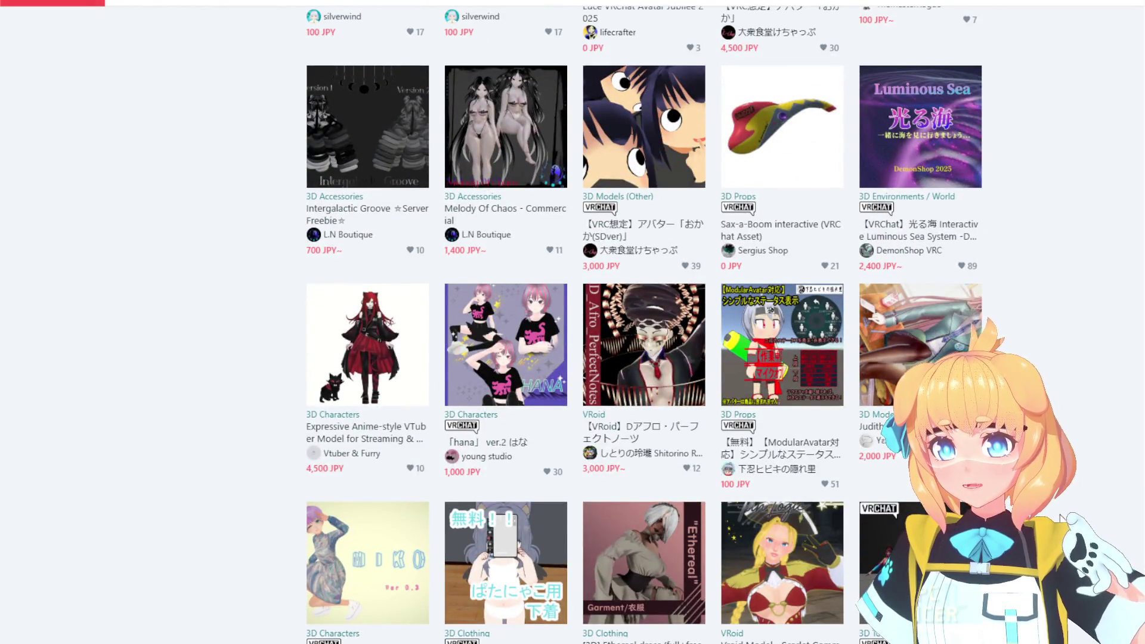
{"action": "scroll", "coordinate": [1061, 508], "scroll_direction": "down", "scroll_amount": 3}
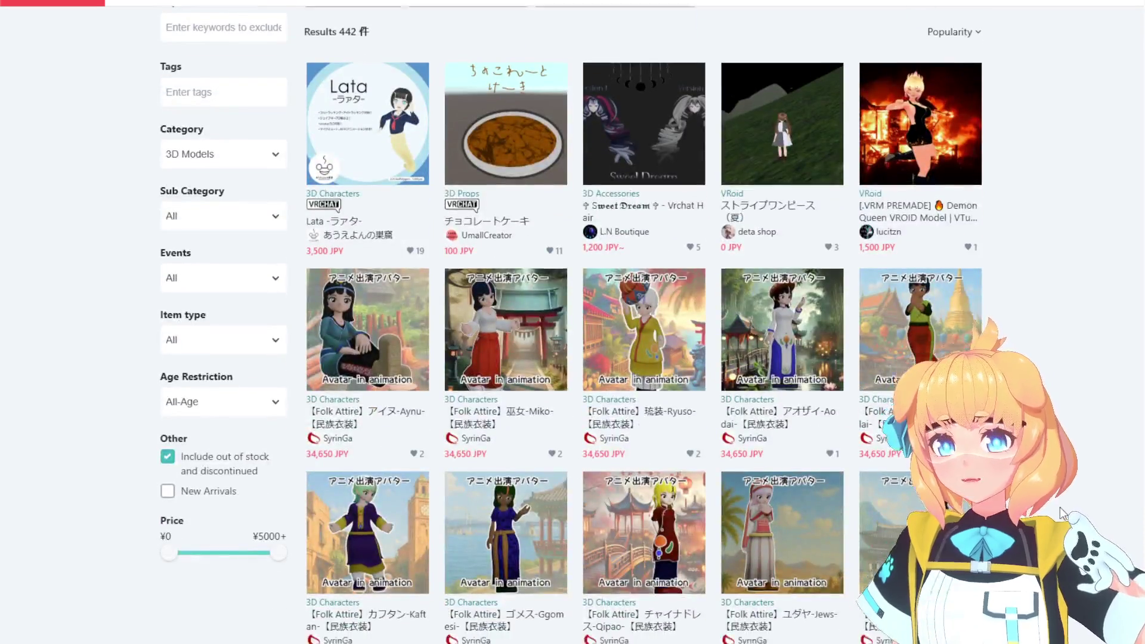
{"action": "scroll", "coordinate": [1061, 507], "scroll_direction": "down", "scroll_amount": 3}
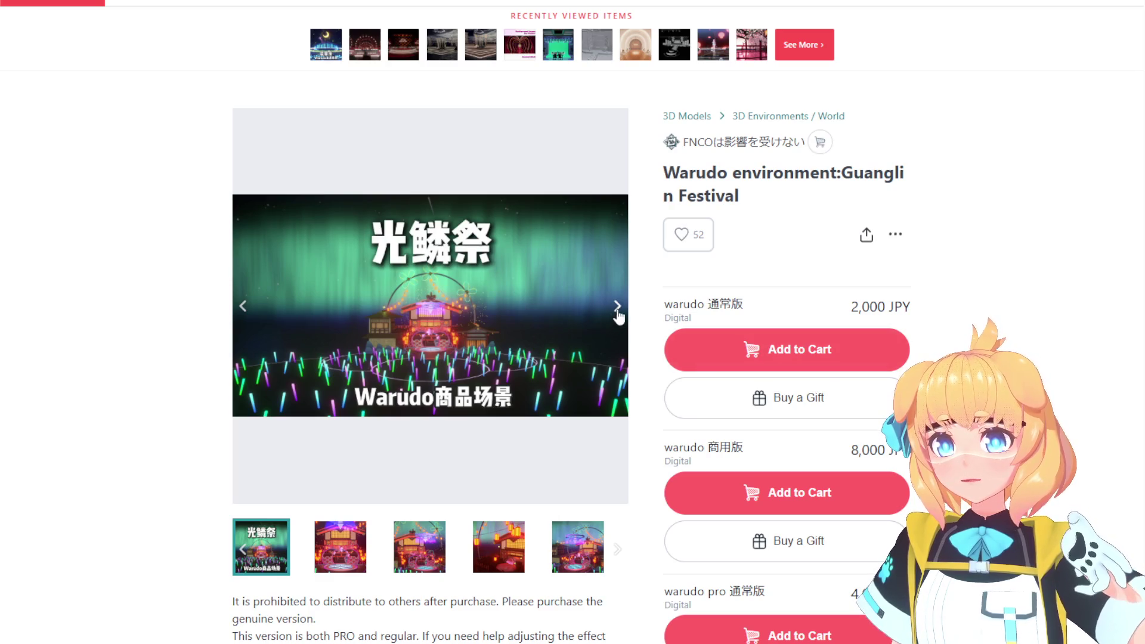
{"action": "left_click", "coordinate": [618, 312]}
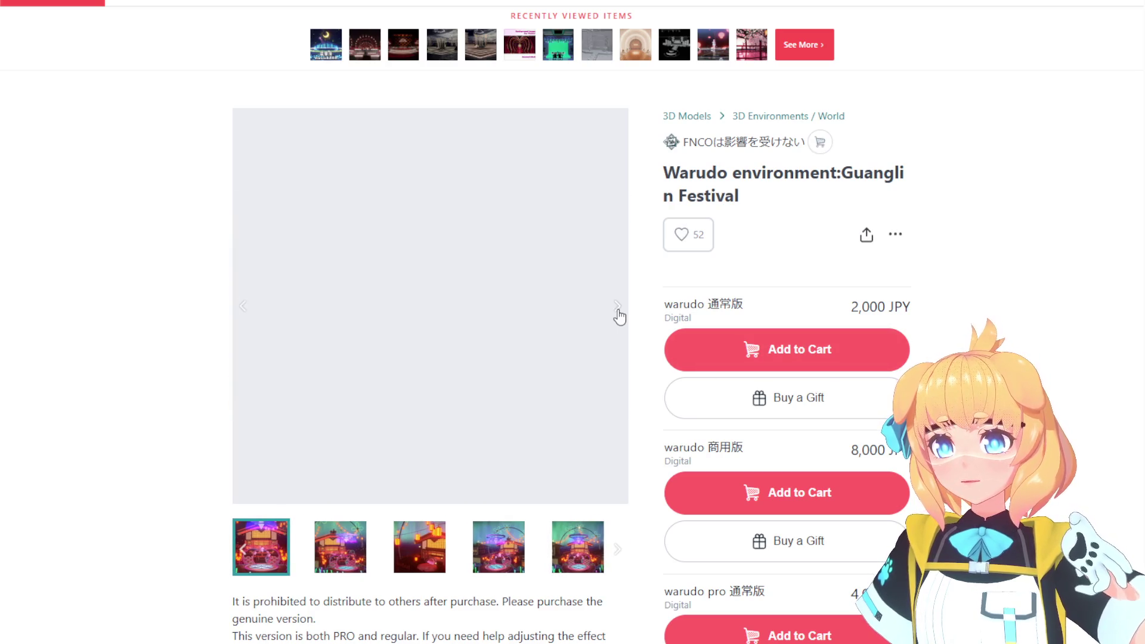
Flip through the stage's preview images, enlarge the Lyra stage picture, then close it.
{"action": "left_click", "coordinate": [618, 308]}
{"action": "left_click", "coordinate": [618, 308]}
{"action": "left_click", "coordinate": [618, 308]}
{"action": "left_click", "coordinate": [618, 308]}
{"action": "left_click", "coordinate": [618, 313]}
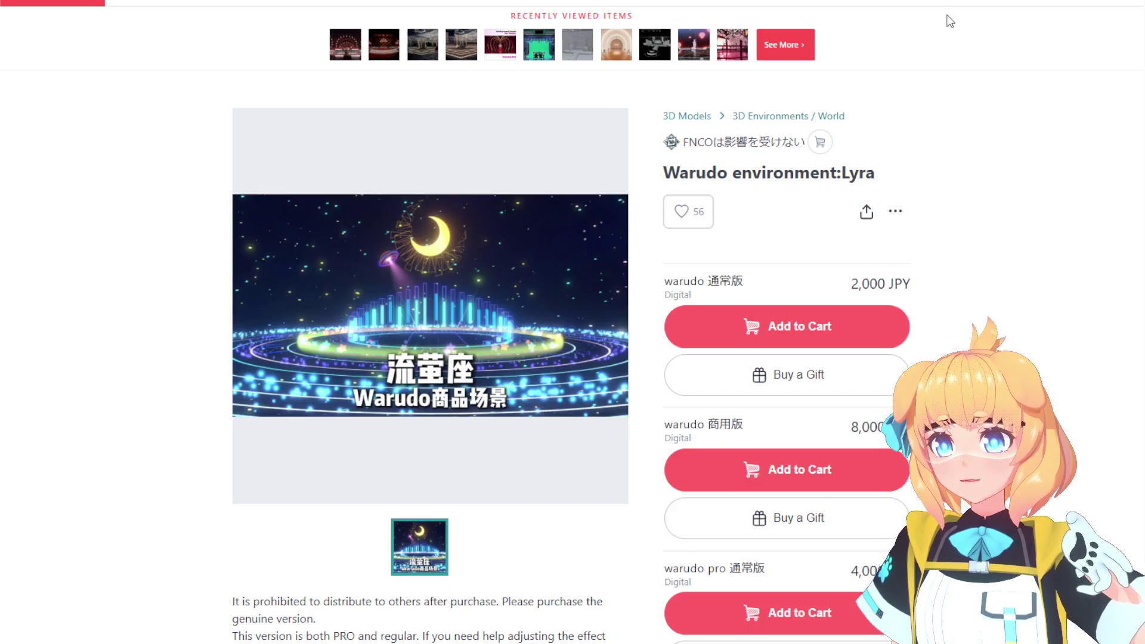
{"action": "left_click", "coordinate": [624, 338]}
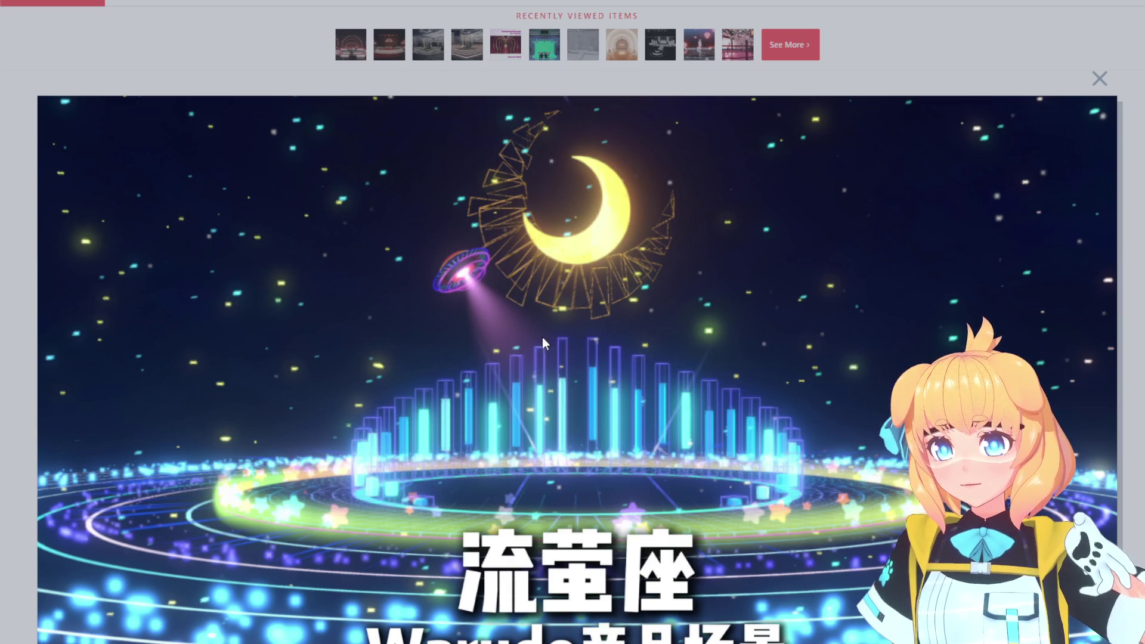
{"action": "left_click", "coordinate": [1018, 55]}
Return to the HOV KING's STAGE page and cycle through its preview images.
{"action": "key", "text": "alt+Left"}
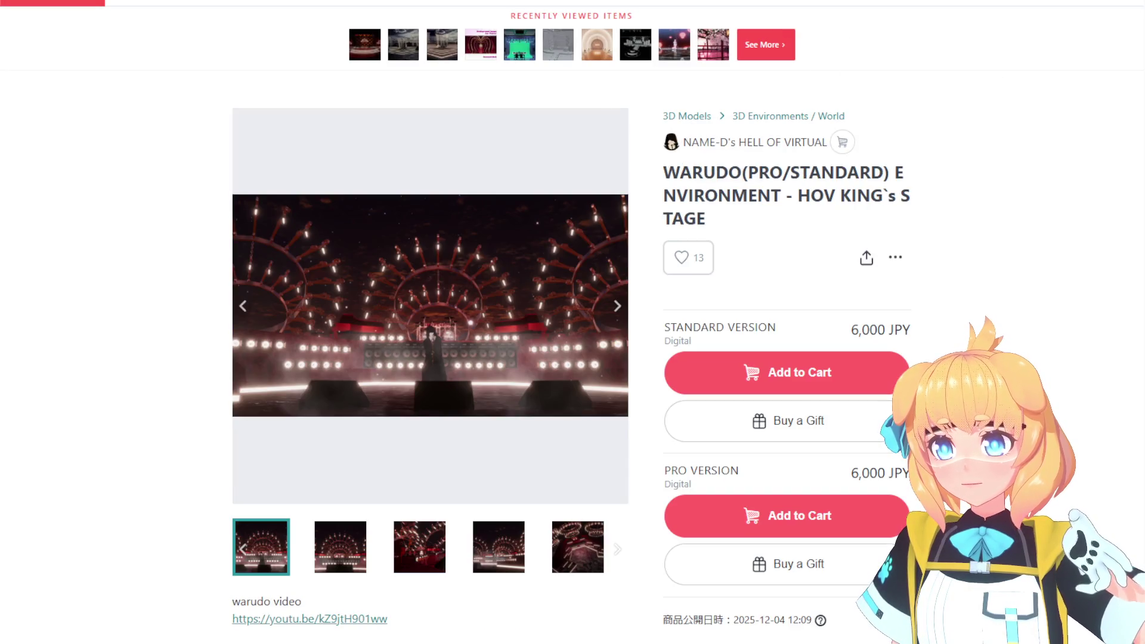
{"action": "left_click", "coordinate": [621, 314]}
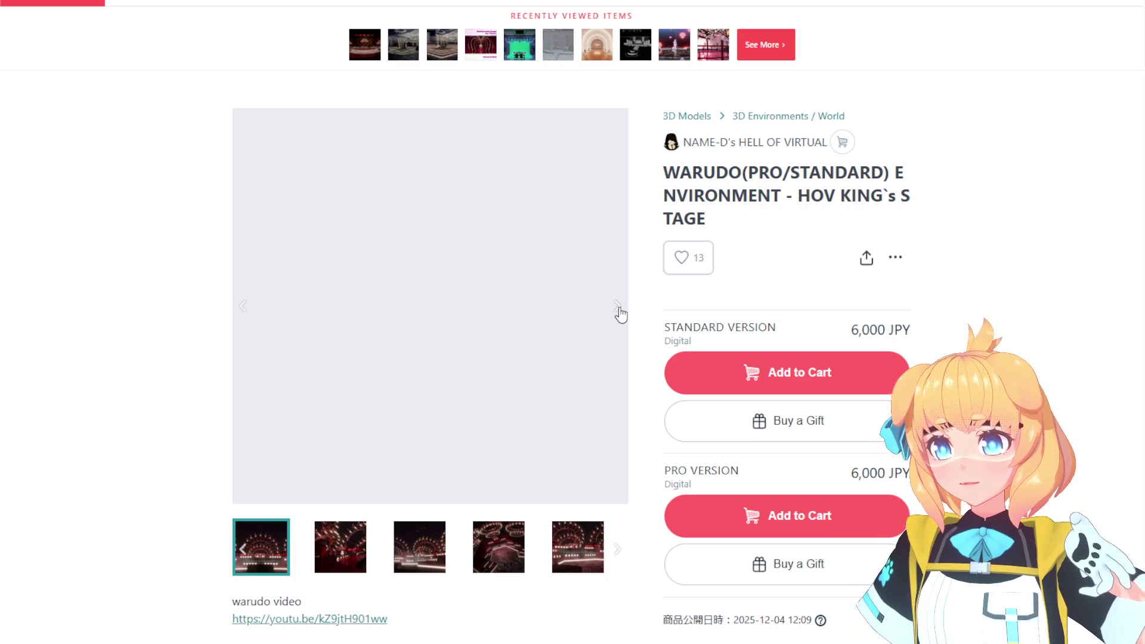
{"action": "left_click", "coordinate": [621, 313]}
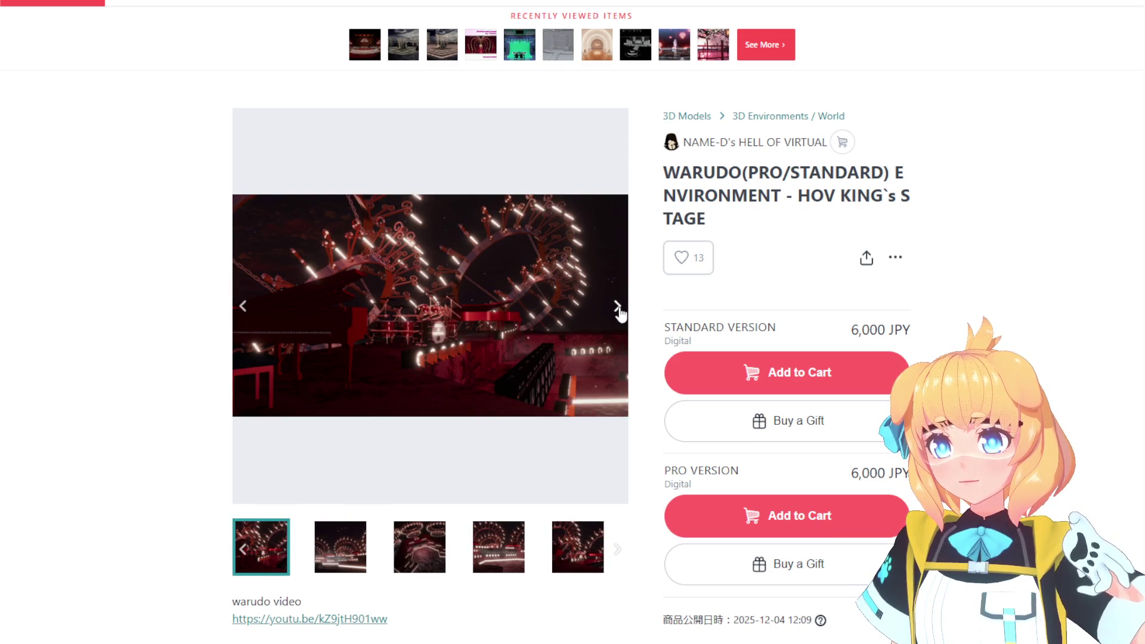
{"action": "left_click", "coordinate": [620, 313]}
{"action": "left_click", "coordinate": [621, 314]}
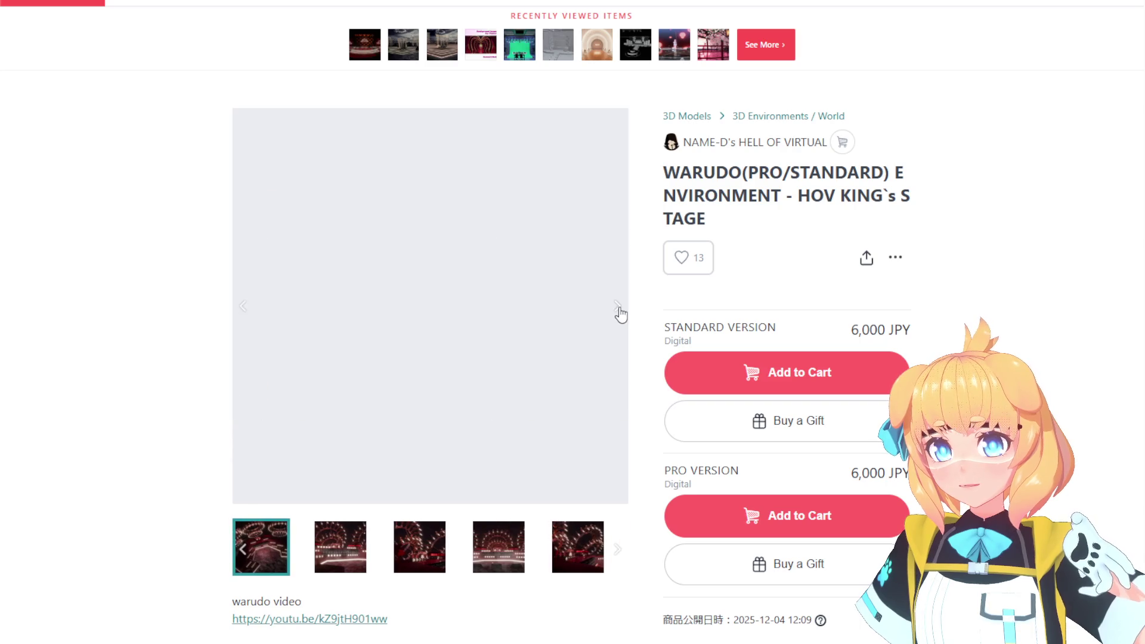
{"action": "left_click", "coordinate": [621, 313]}
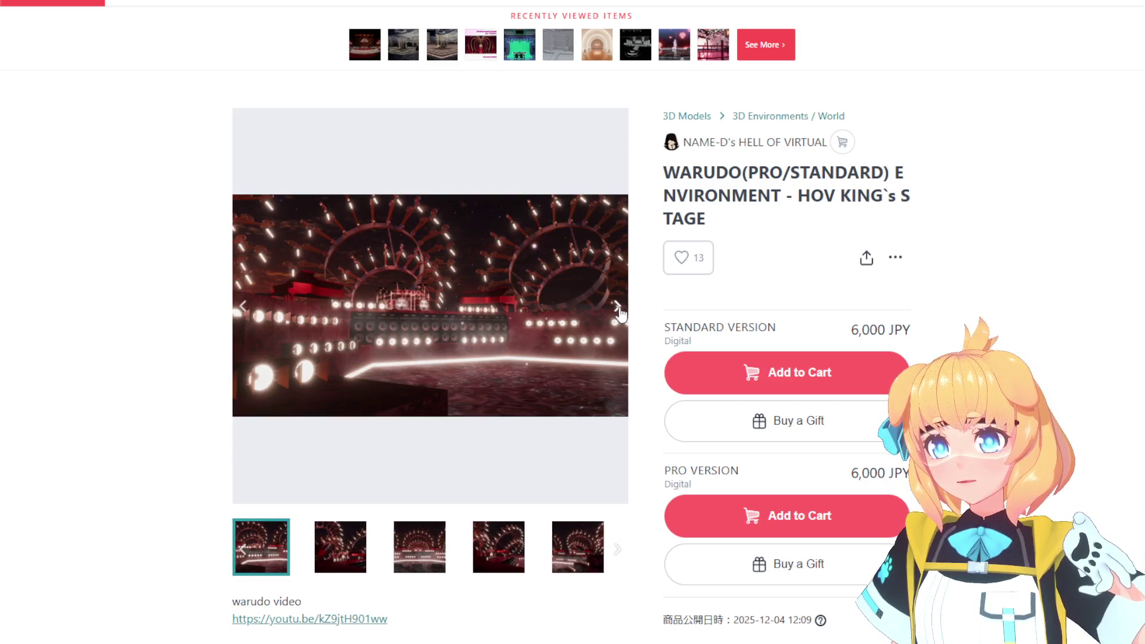
{"action": "left_click", "coordinate": [621, 313]}
{"action": "left_click", "coordinate": [620, 313]}
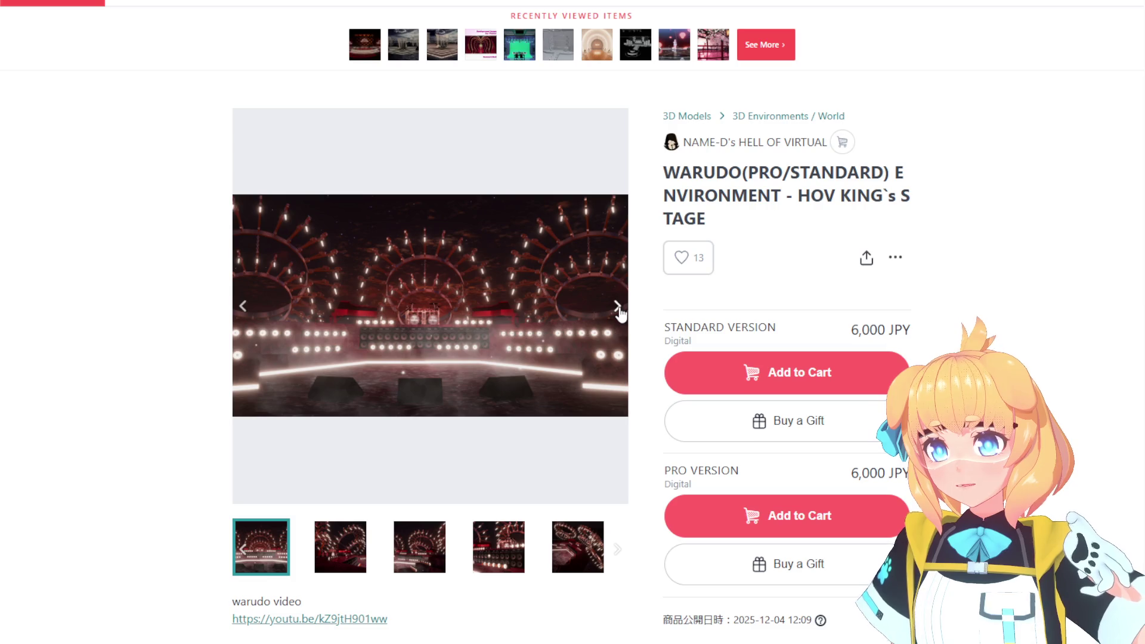
{"action": "left_click", "coordinate": [621, 313]}
{"action": "left_click", "coordinate": [620, 313]}
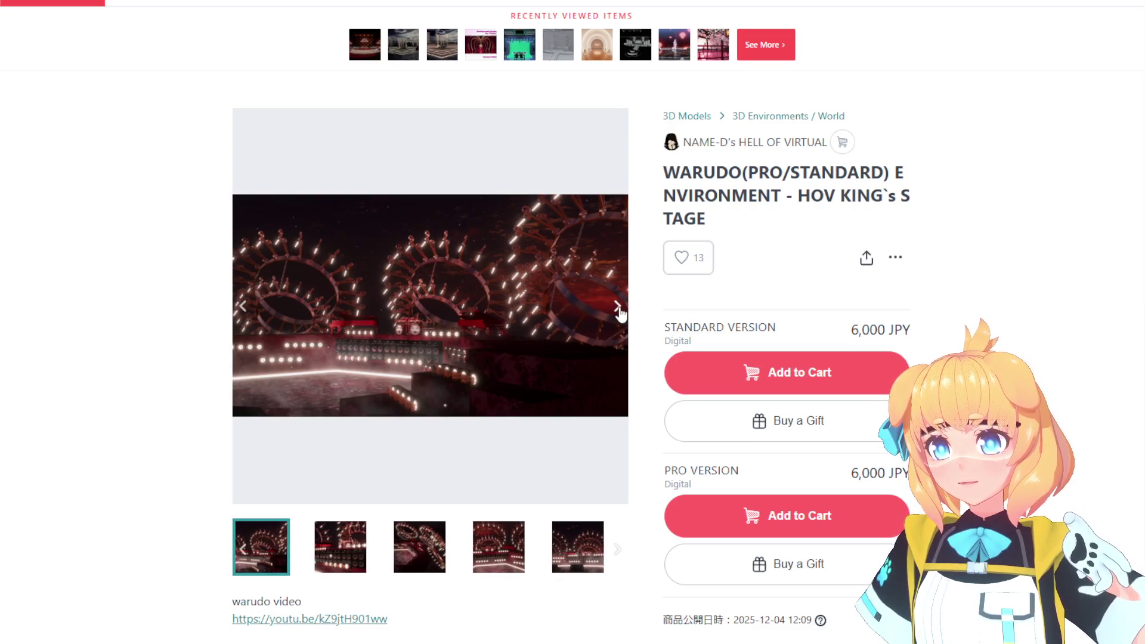
{"action": "left_click", "coordinate": [621, 313]}
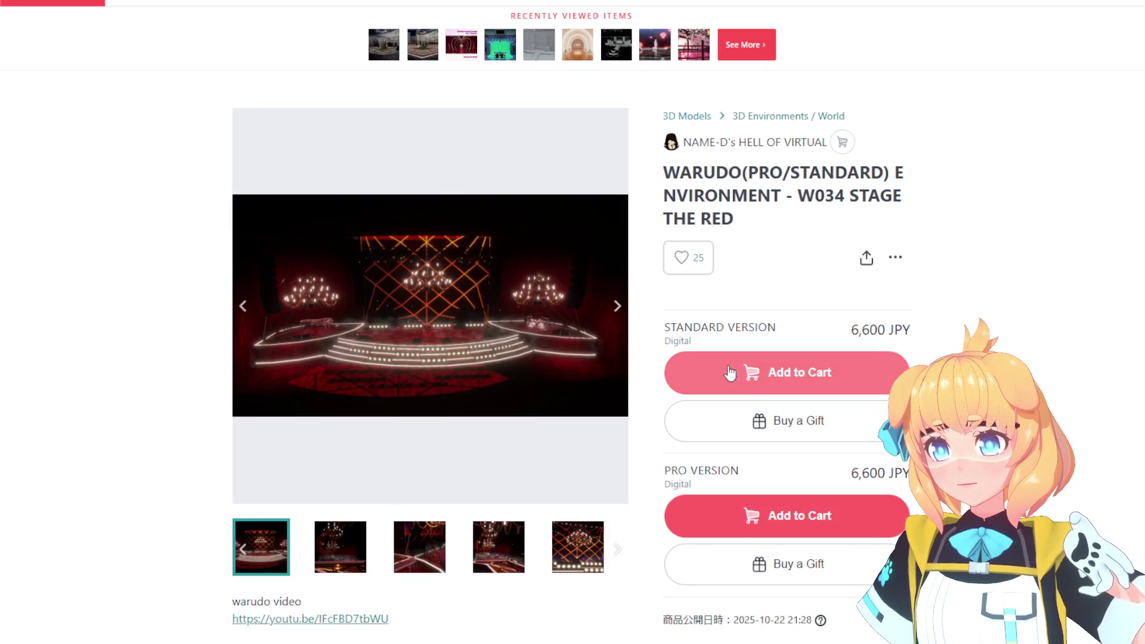
Step through the W034 STAGE THE RED pictures to the chandelier-with-drums shot.
{"action": "left_click", "coordinate": [620, 316]}
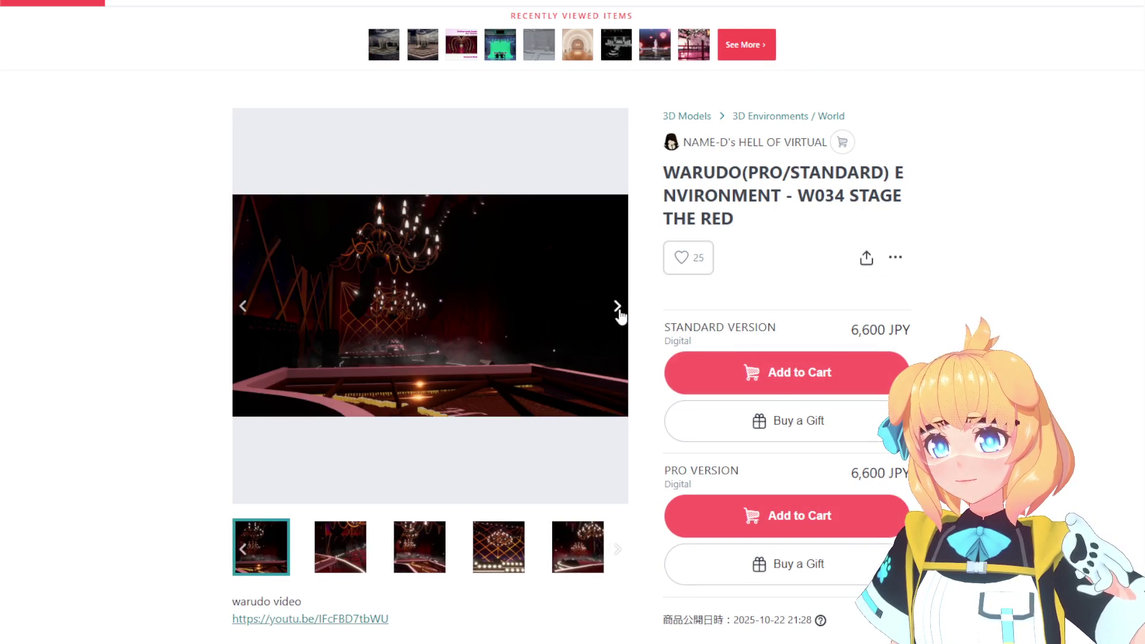
{"action": "left_click", "coordinate": [621, 317]}
{"action": "left_click", "coordinate": [621, 317]}
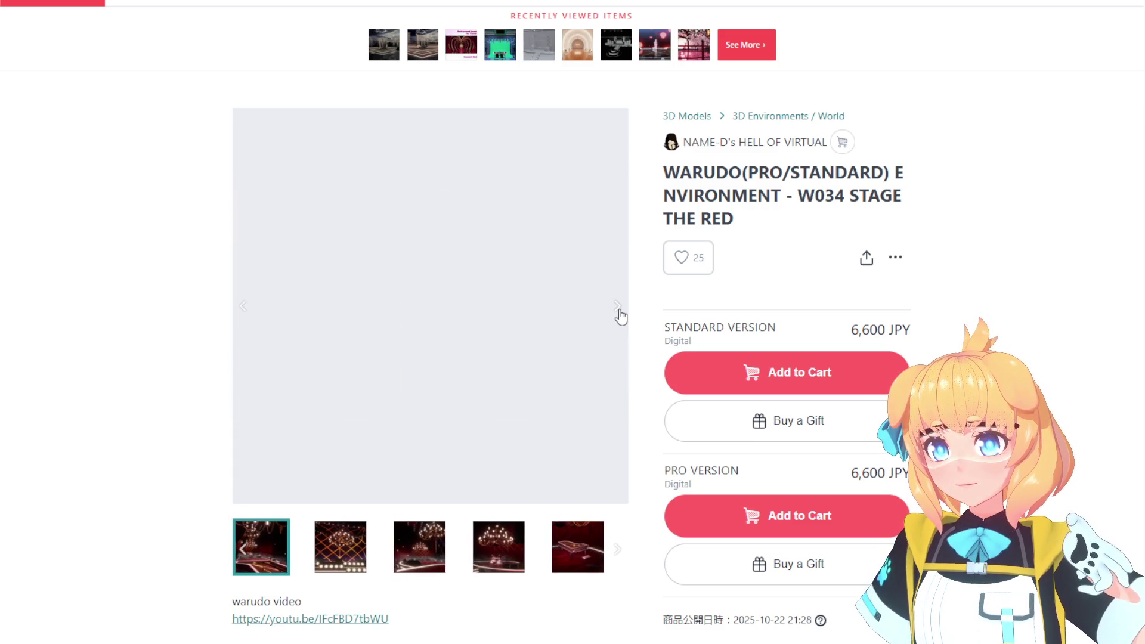
{"action": "left_click", "coordinate": [620, 317]}
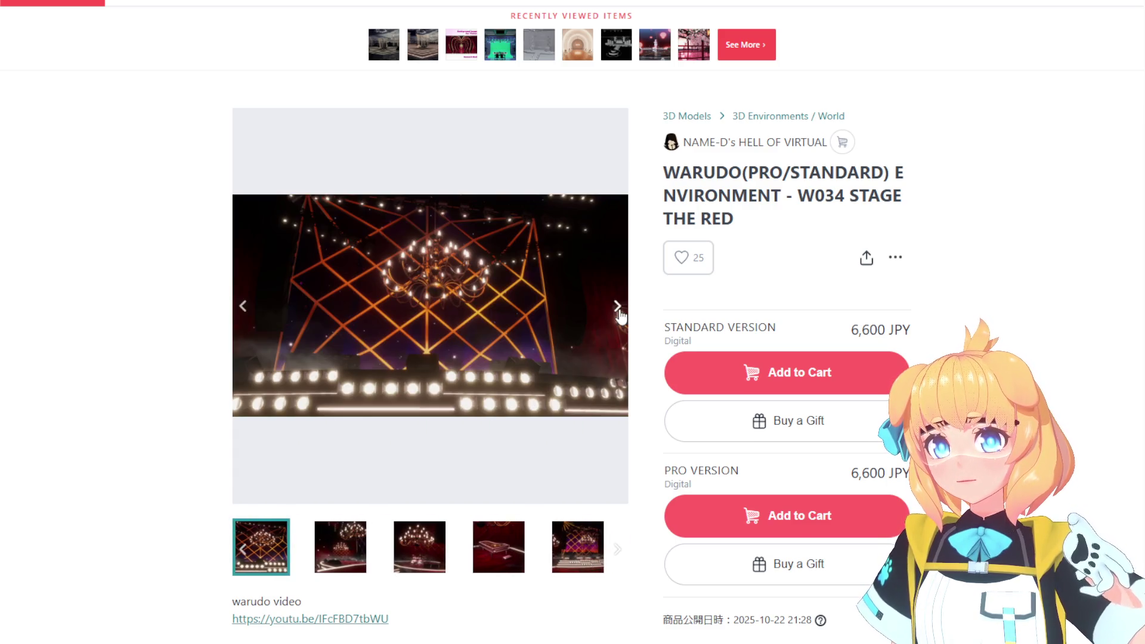
{"action": "left_click", "coordinate": [621, 317]}
{"action": "left_click", "coordinate": [620, 316]}
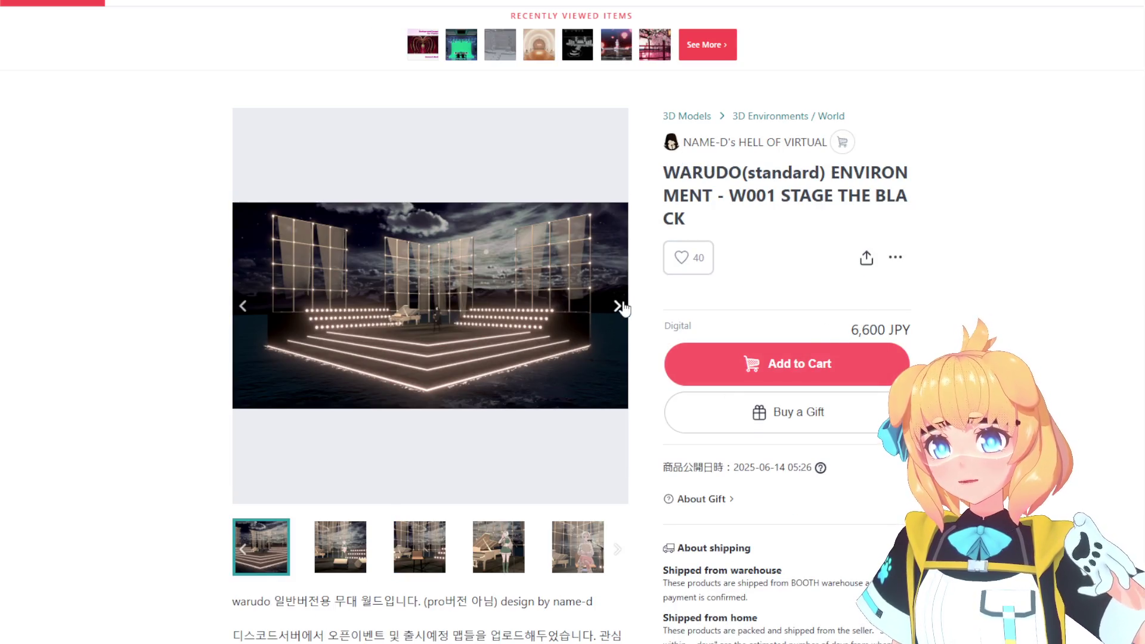
Page through the STAGE THE BLACK gallery: chair, crown, piano, wide stage and speaker shots.
{"action": "left_click", "coordinate": [621, 306]}
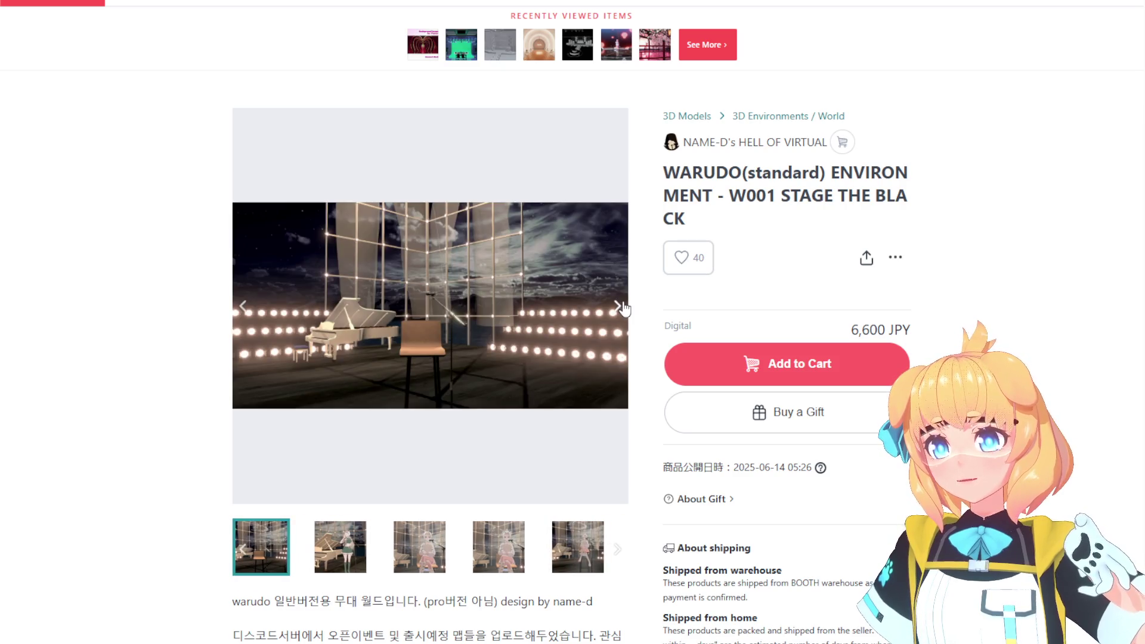
{"action": "left_click", "coordinate": [620, 306]}
{"action": "left_click", "coordinate": [621, 306]}
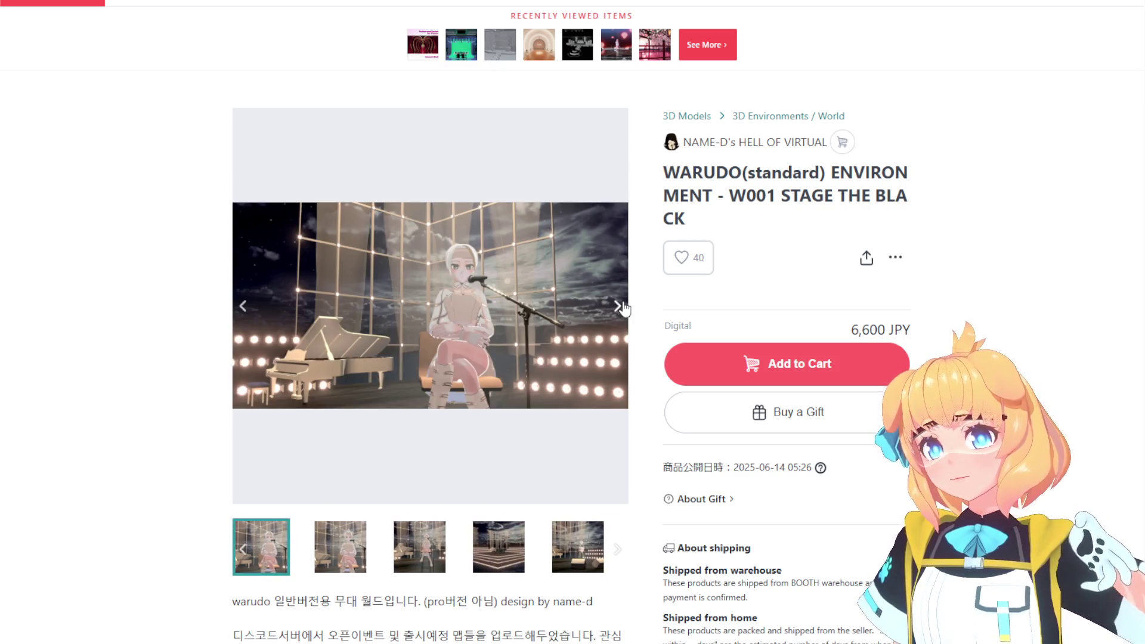
{"action": "left_click", "coordinate": [620, 306]}
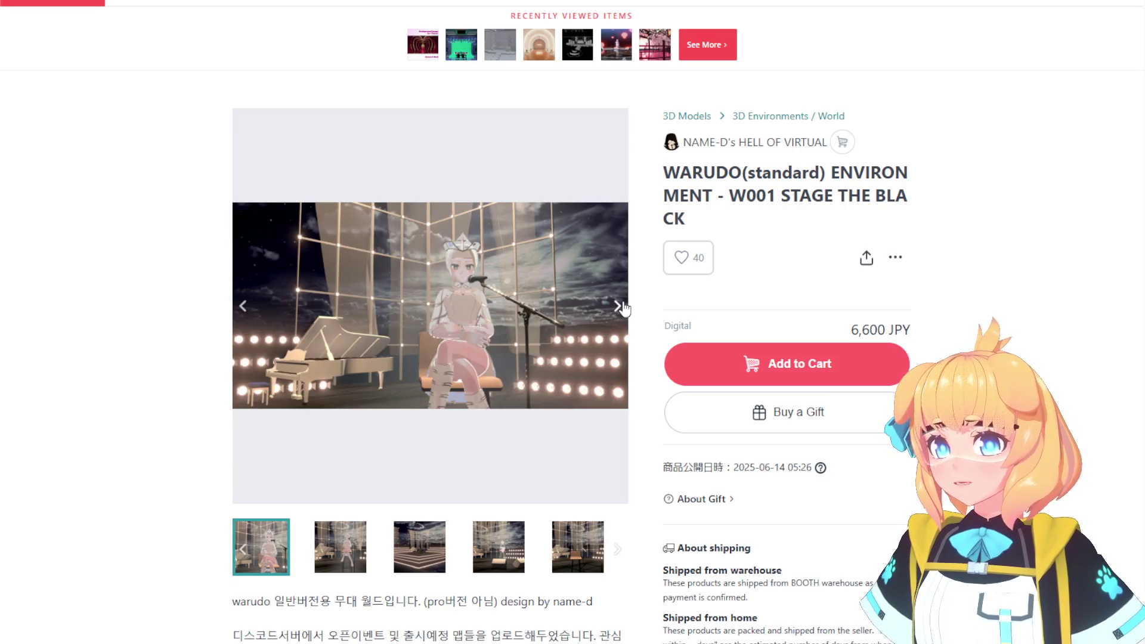
{"action": "left_click", "coordinate": [620, 306]}
{"action": "left_click", "coordinate": [621, 306]}
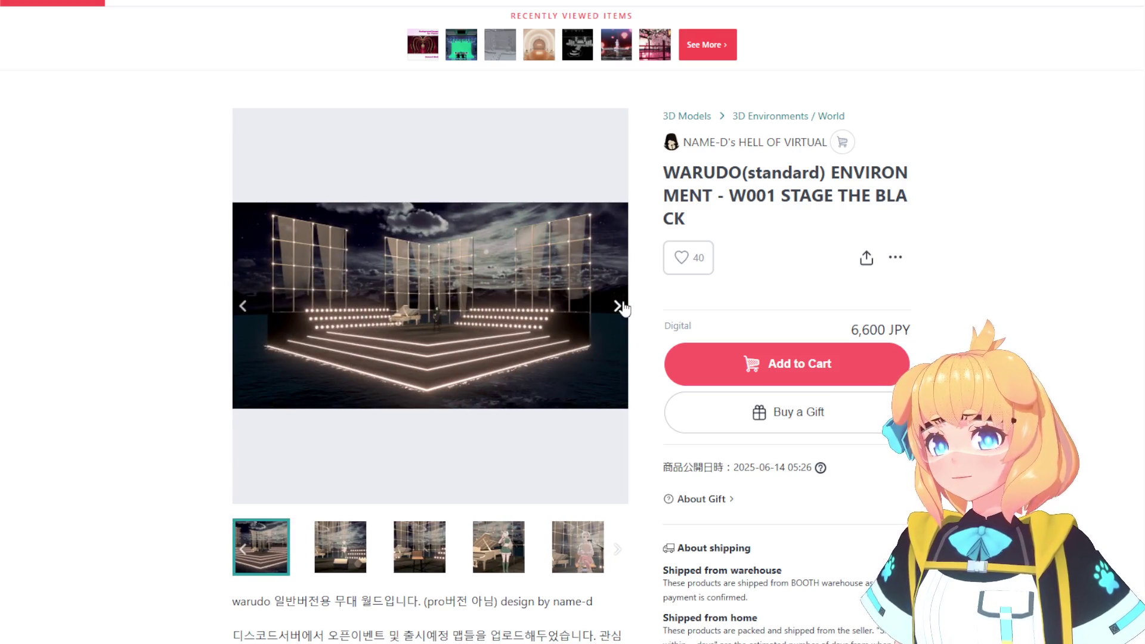
{"action": "left_click", "coordinate": [621, 306]}
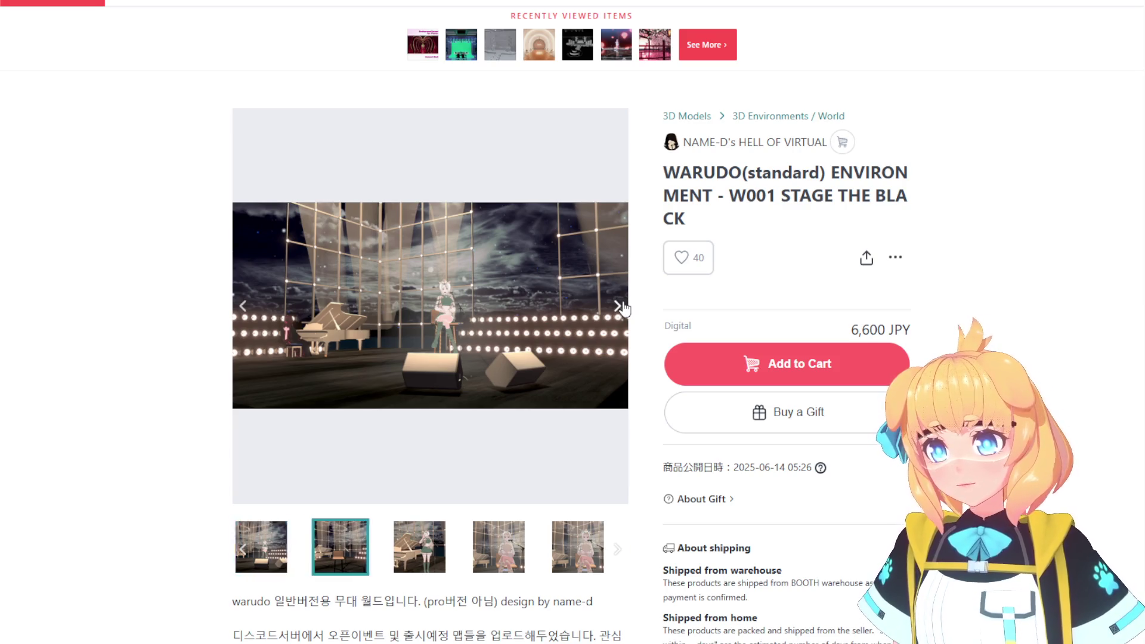
{"action": "left_click", "coordinate": [620, 306]}
{"action": "left_click", "coordinate": [621, 306]}
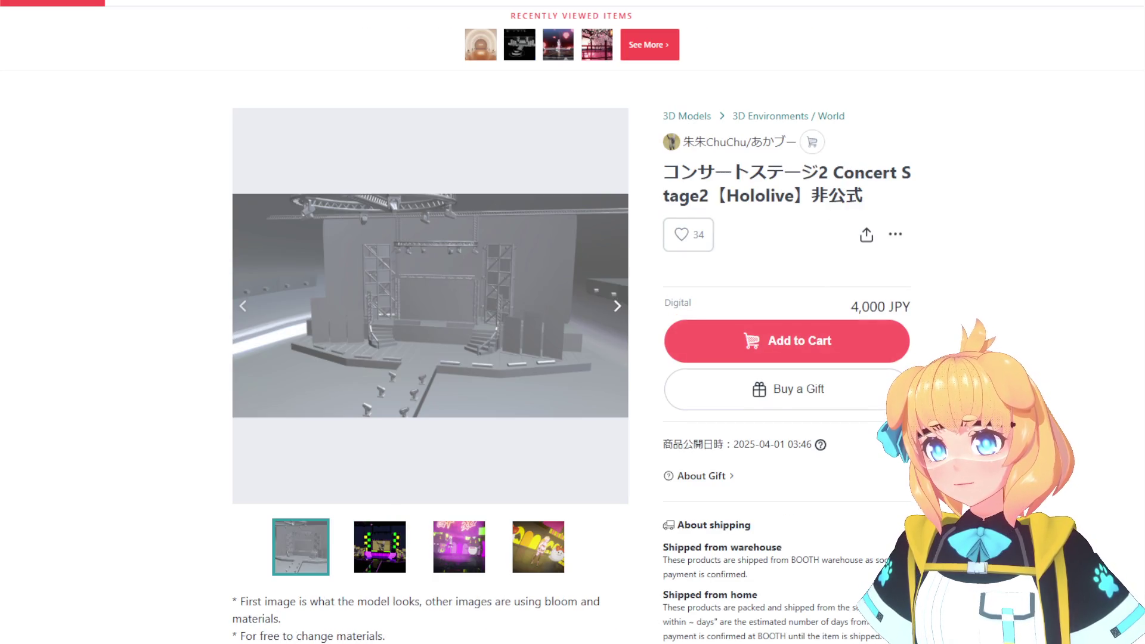
Scroll the Concert Stage2 page and compare the colourful lit and plain grey stage pictures.
{"action": "scroll", "coordinate": [1044, 248], "scroll_direction": "down", "scroll_amount": 6}
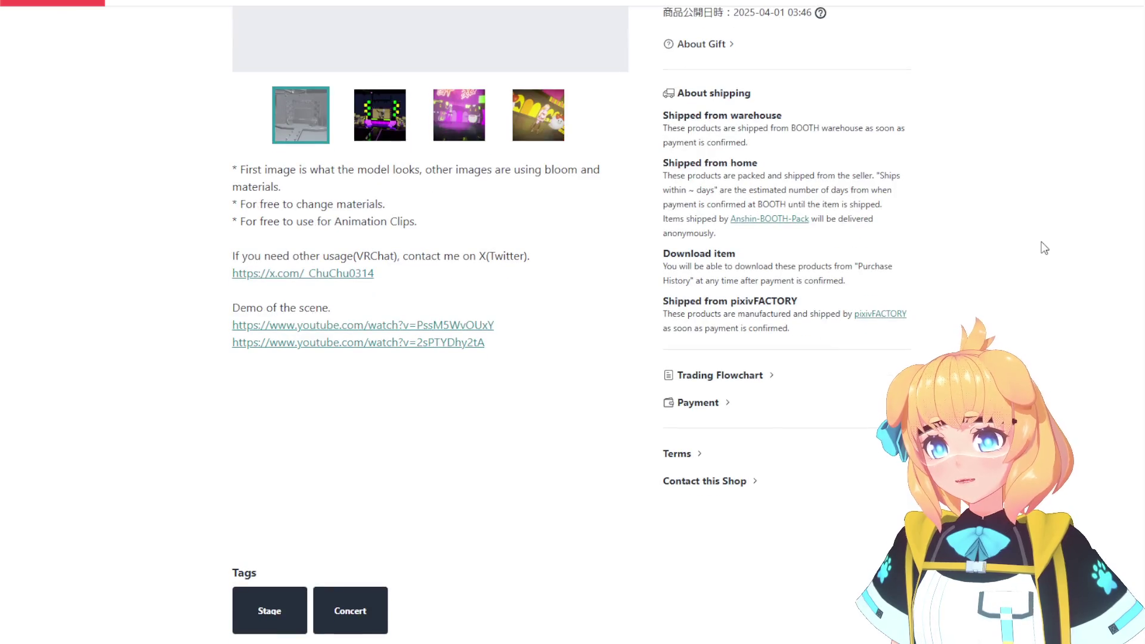
{"action": "scroll", "coordinate": [1044, 248], "scroll_direction": "down", "scroll_amount": 3}
{"action": "scroll", "coordinate": [1044, 247], "scroll_direction": "up", "scroll_amount": 9}
{"action": "scroll", "coordinate": [1044, 245], "scroll_direction": "down", "scroll_amount": 8}
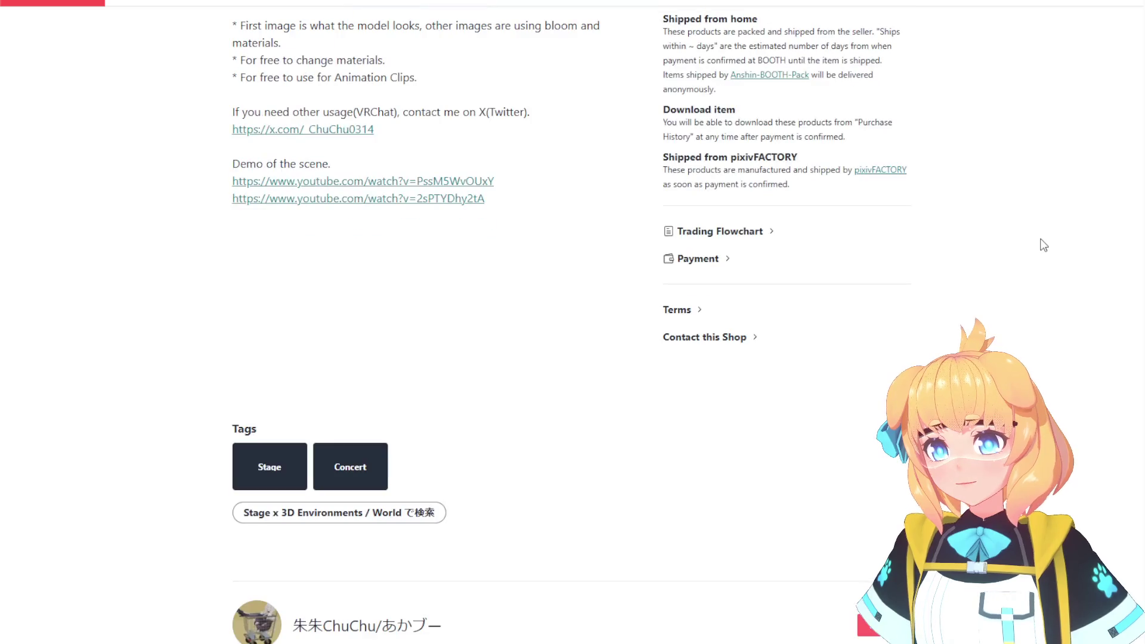
{"action": "scroll", "coordinate": [1044, 245], "scroll_direction": "up", "scroll_amount": 7}
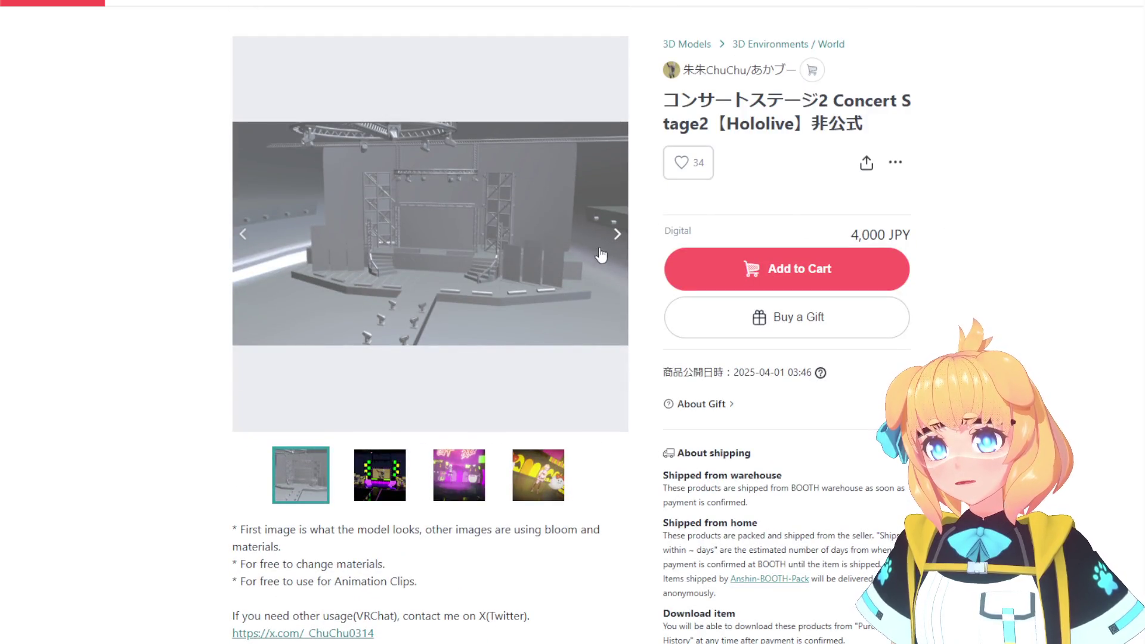
{"action": "left_click", "coordinate": [618, 234]}
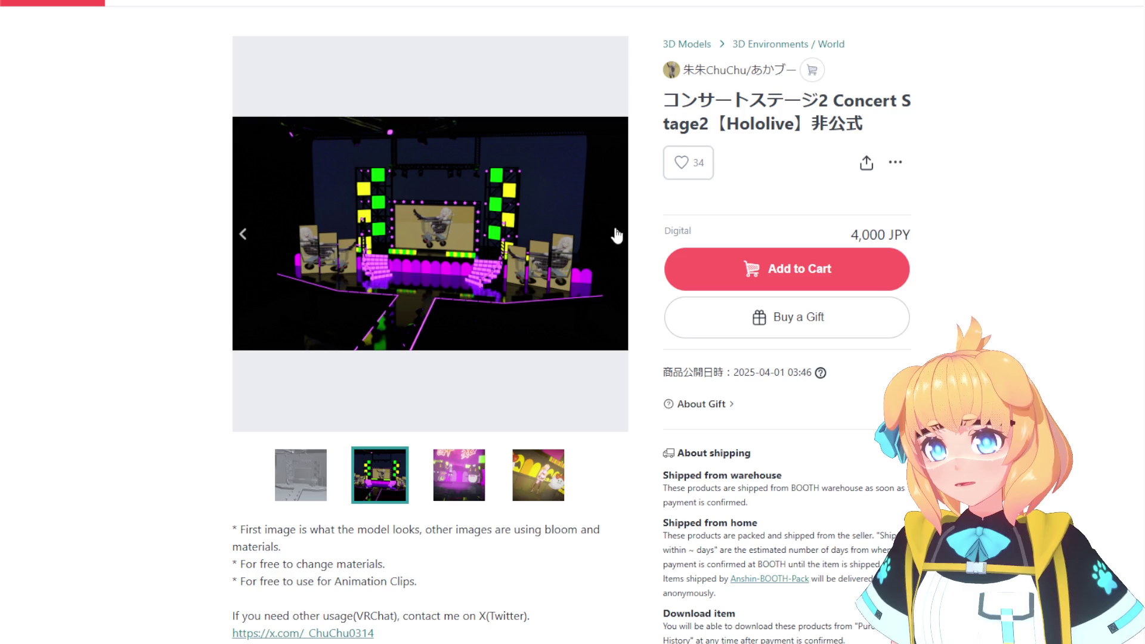
{"action": "left_click", "coordinate": [243, 234]}
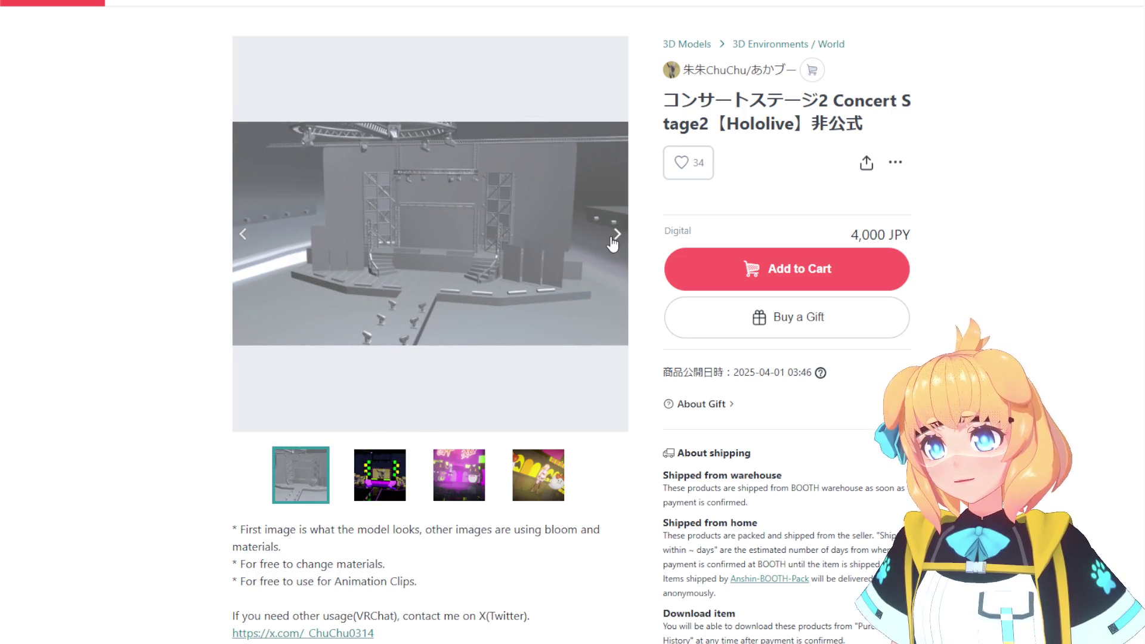
Cycle through the Concert Stage2 gallery's pink and yellow pictures, wrapping back around.
{"action": "left_click", "coordinate": [613, 239]}
{"action": "left_click", "coordinate": [612, 238]}
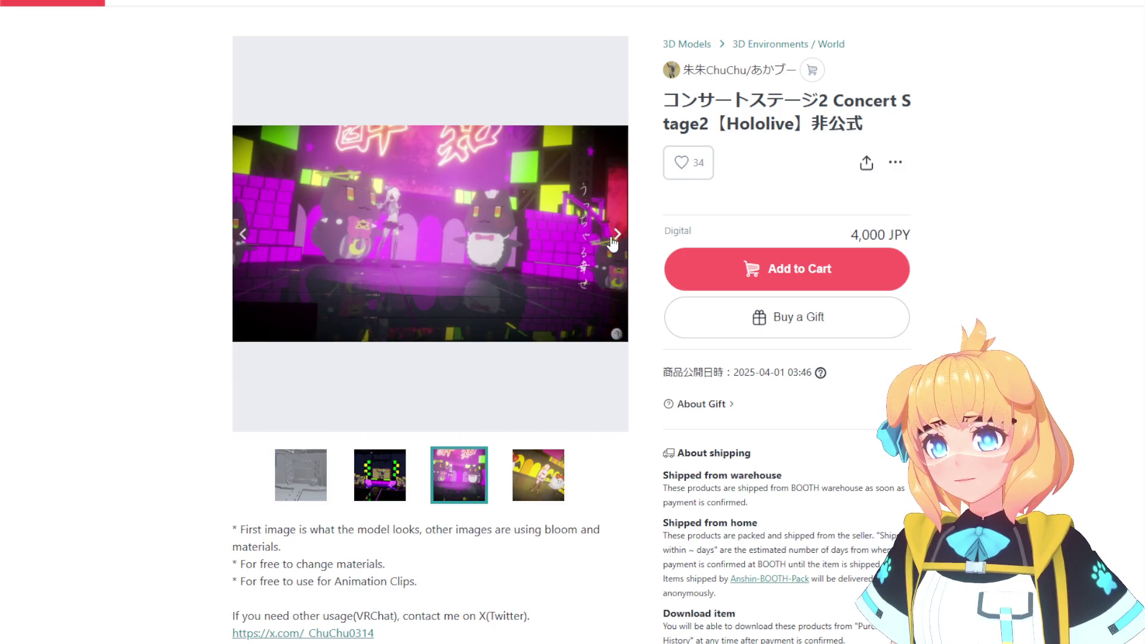
{"action": "left_click", "coordinate": [612, 239]}
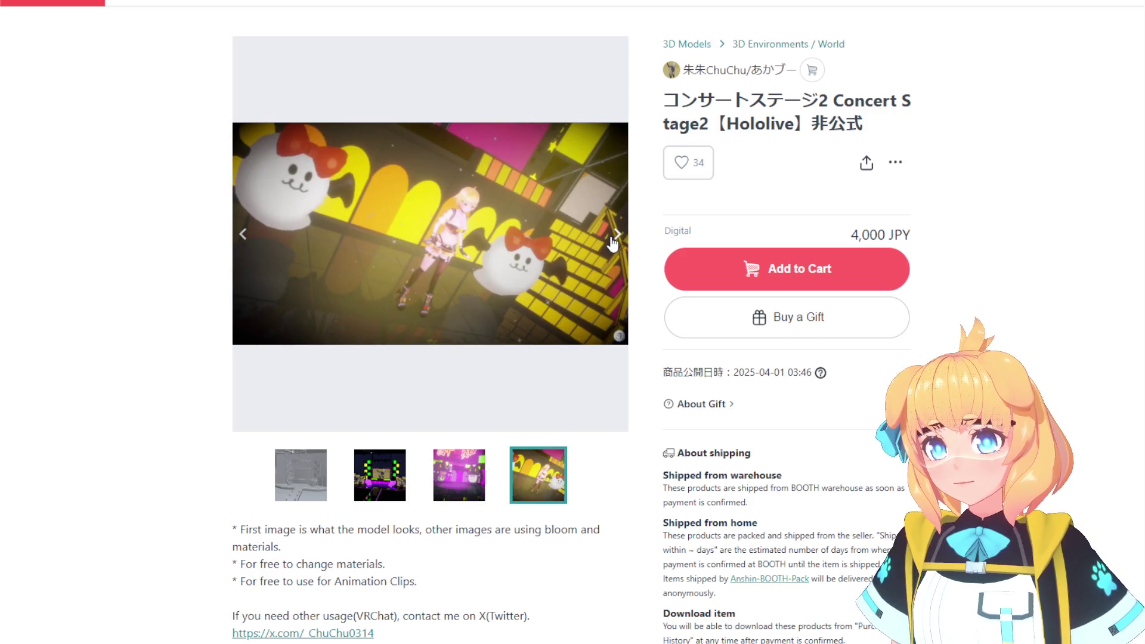
{"action": "left_click", "coordinate": [612, 239]}
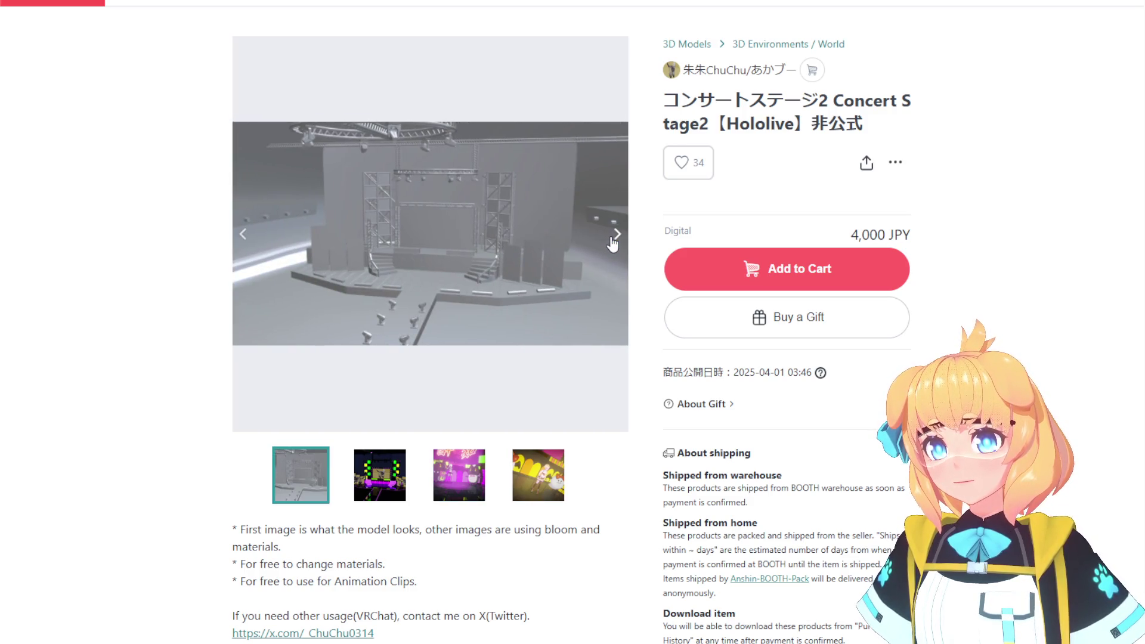
{"action": "left_click", "coordinate": [612, 239]}
{"action": "left_click", "coordinate": [613, 239]}
{"action": "left_click", "coordinate": [612, 239]}
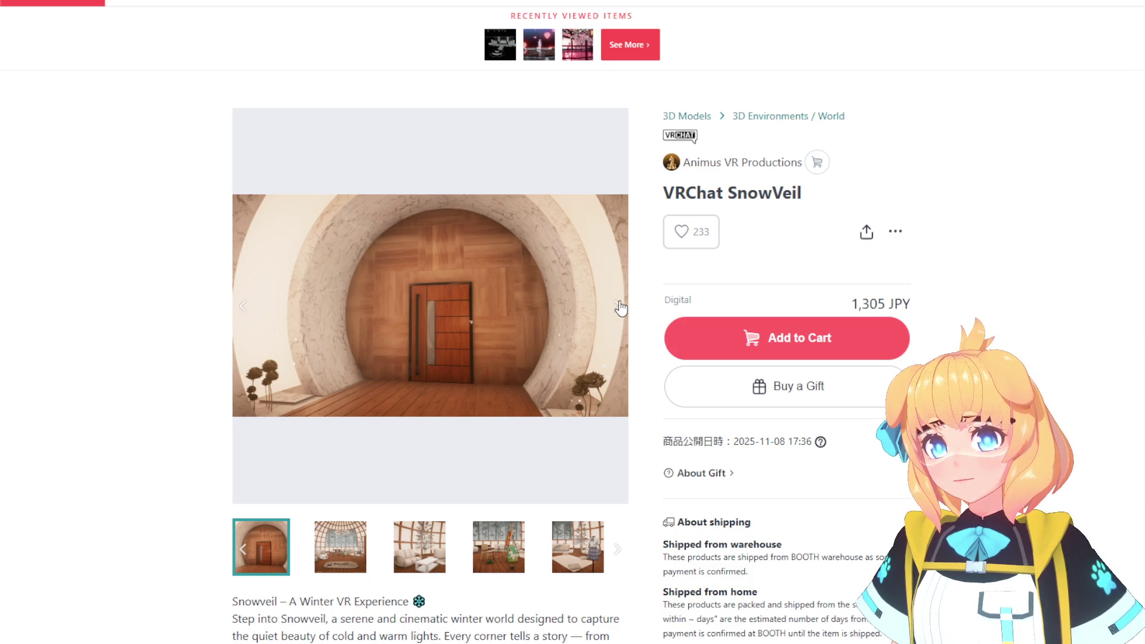
Open the VRChat SnowVeil listing and advance its pictures to the easel room.
{"action": "left_click", "coordinate": [620, 308]}
{"action": "left_click", "coordinate": [620, 307]}
{"action": "left_click", "coordinate": [620, 307]}
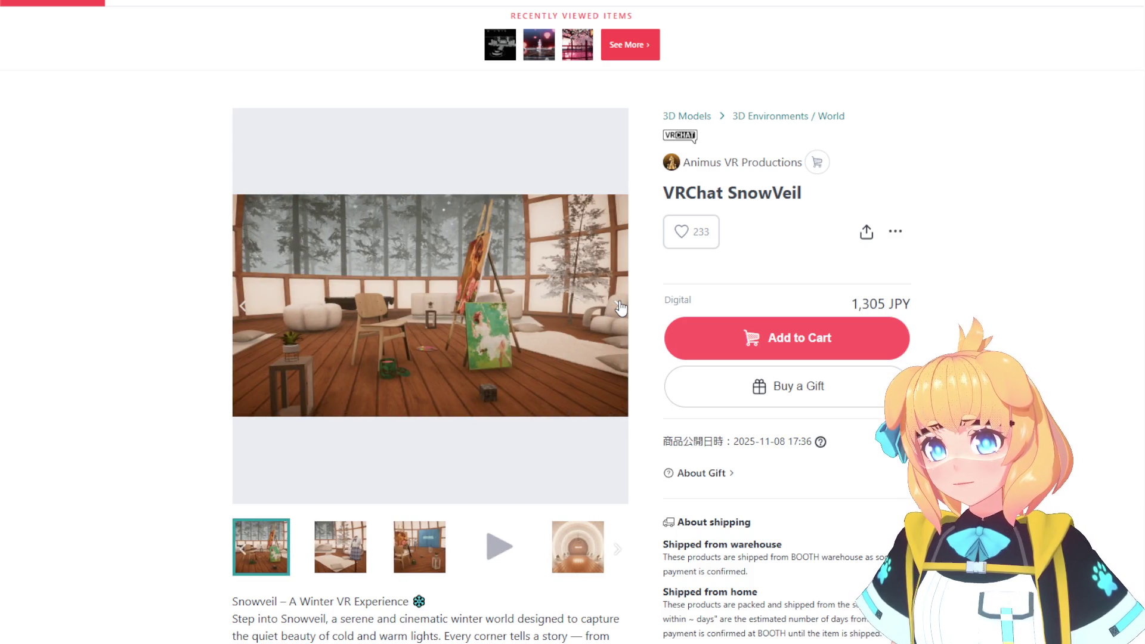
Browse the SnowVeil images past the tunnel video and dried flowers to the round wooden door.
{"action": "left_click", "coordinate": [621, 307]}
{"action": "left_click", "coordinate": [621, 307]}
{"action": "left_click", "coordinate": [620, 307]}
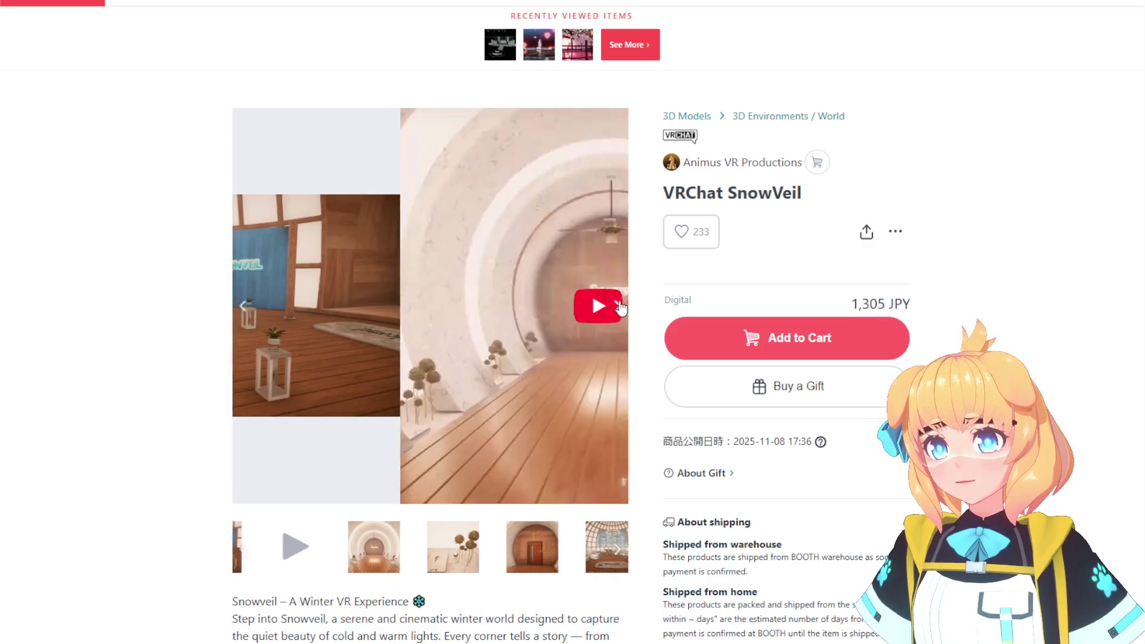
{"action": "left_click", "coordinate": [620, 308]}
{"action": "left_click", "coordinate": [621, 308]}
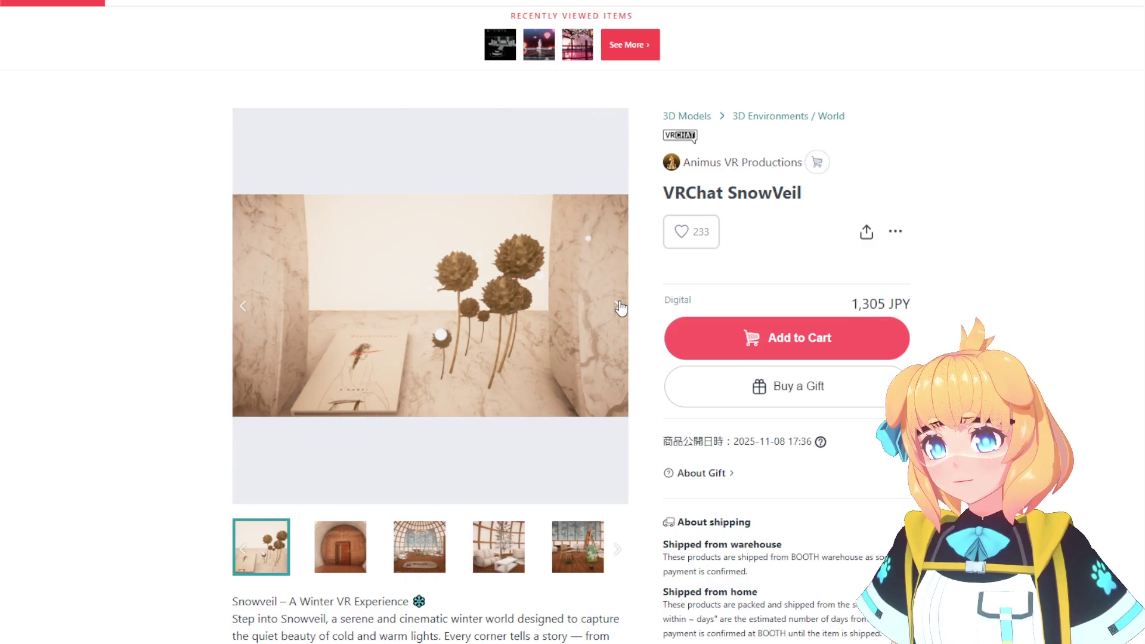
{"action": "left_click", "coordinate": [620, 307]}
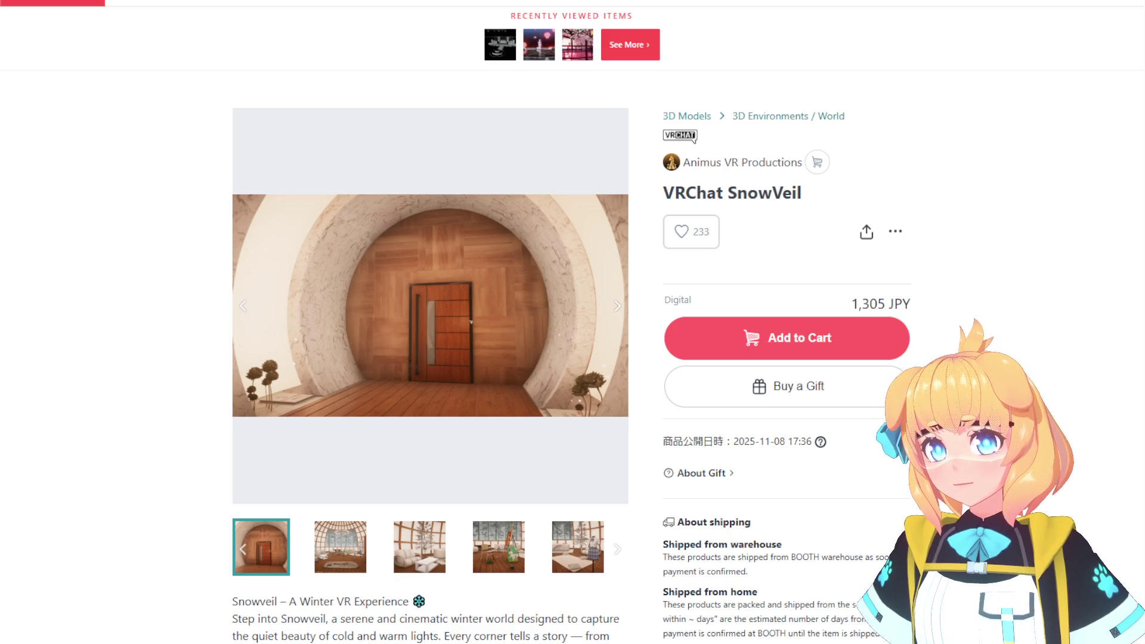
Go back through the Concert Stage and WARUDO Round Stage listings to MMD Stage01.
{"action": "key", "text": "alt+Left"}
{"action": "key", "text": "alt+Left"}
{"action": "left_click", "coordinate": [619, 312]}
{"action": "left_click", "coordinate": [620, 311]}
{"action": "key", "text": "alt+Left"}
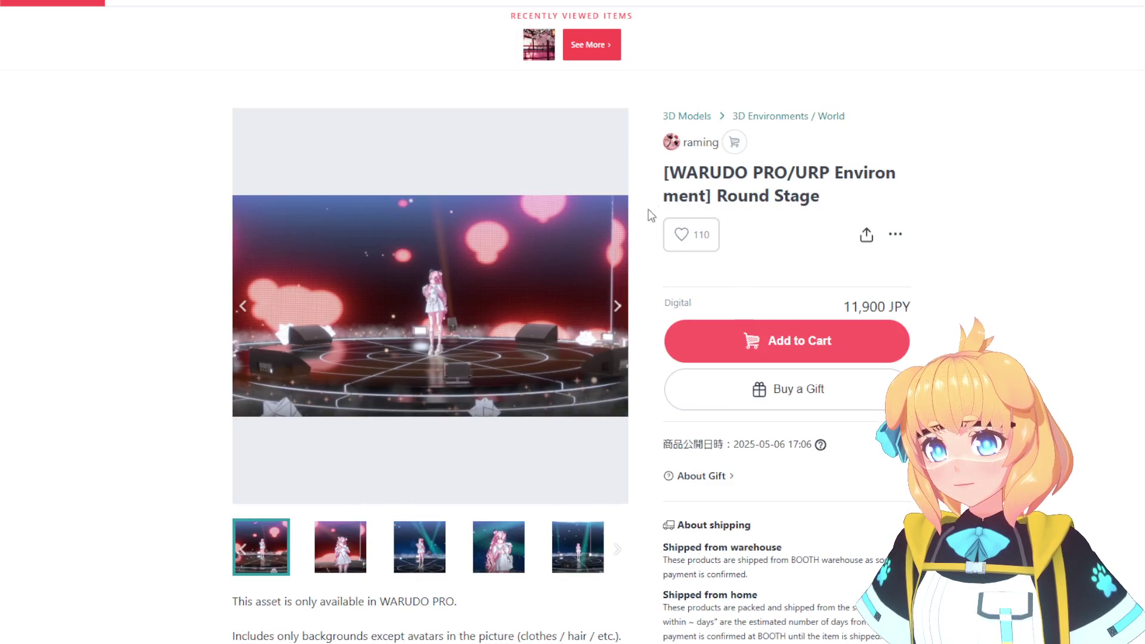
{"action": "key", "text": "alt+Left"}
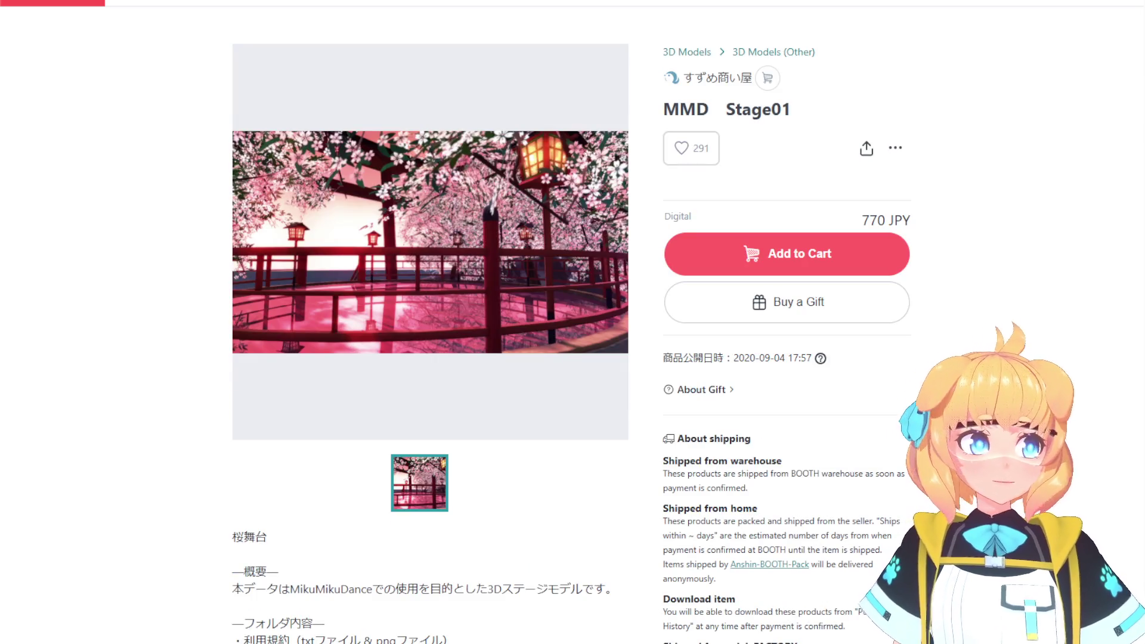